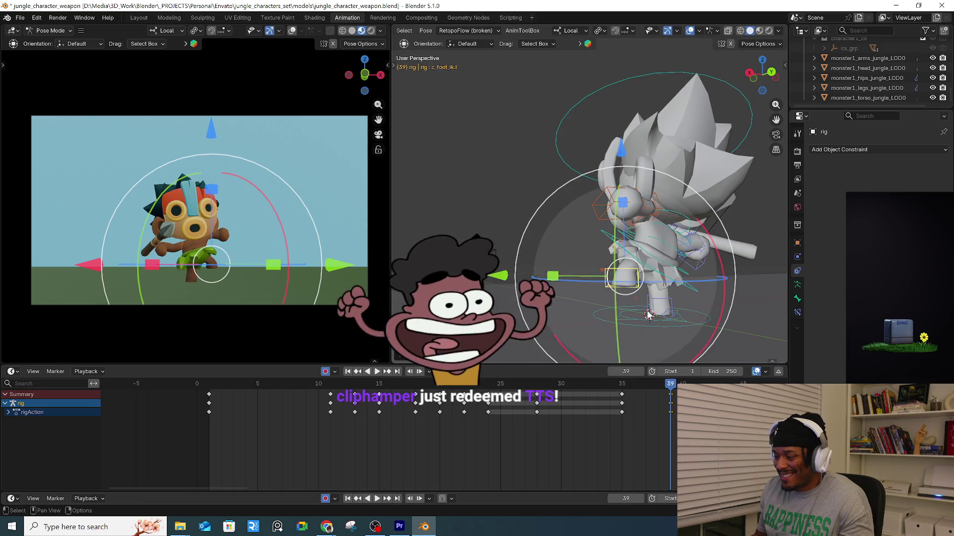
Reposition the foot IK control, root master and right leg pole at frame 39.
{"action": "left_click", "coordinate": [696, 311]}
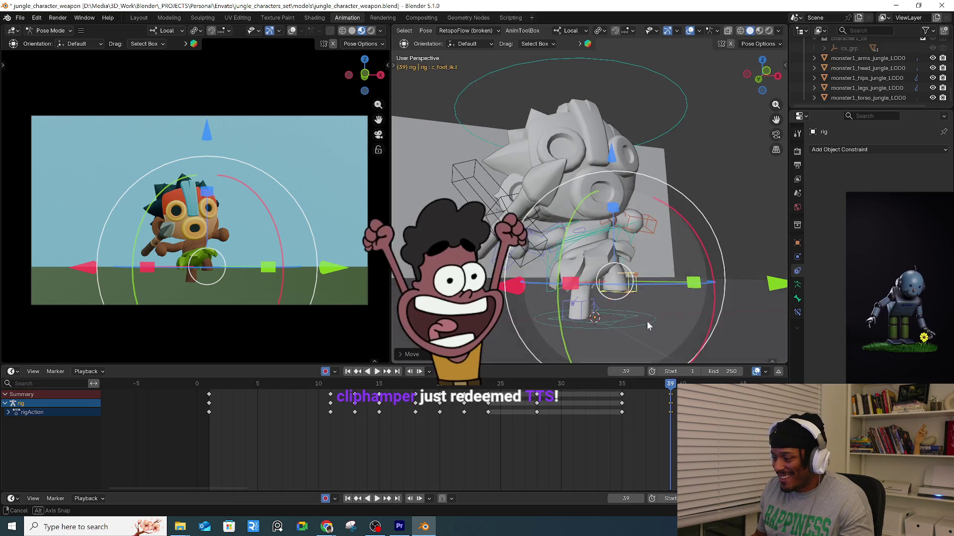
{"action": "key", "text": "r"}
{"action": "key", "text": "r"}
{"action": "left_click", "coordinate": [659, 268]}
{"action": "left_click", "coordinate": [640, 248]}
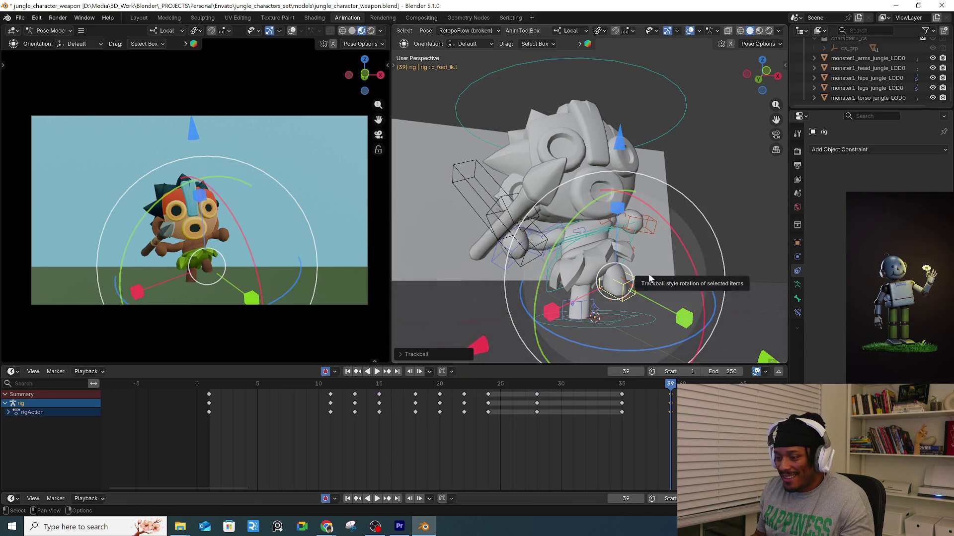
{"action": "key", "text": "g"}
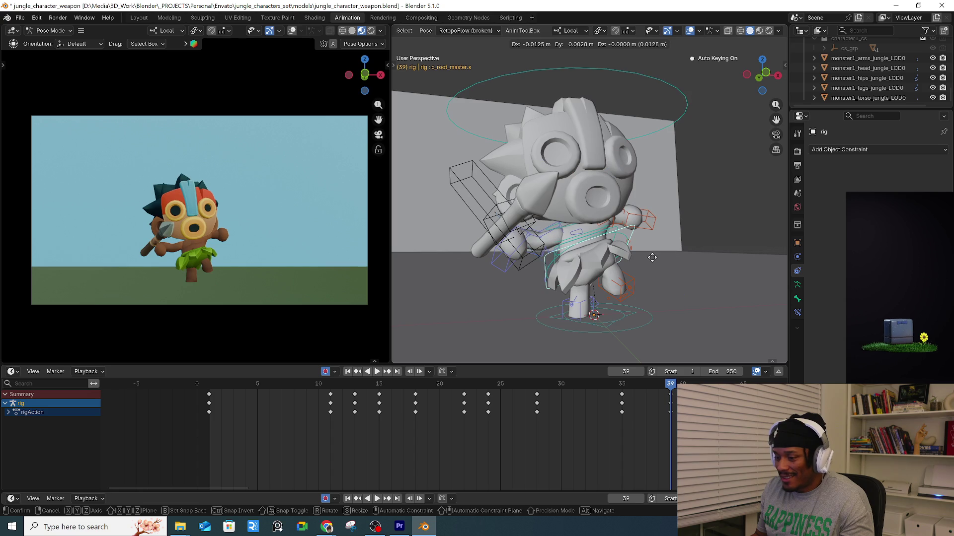
{"action": "left_click", "coordinate": [652, 257]}
{"action": "left_click", "coordinate": [579, 312]}
{"action": "key", "text": "g"}
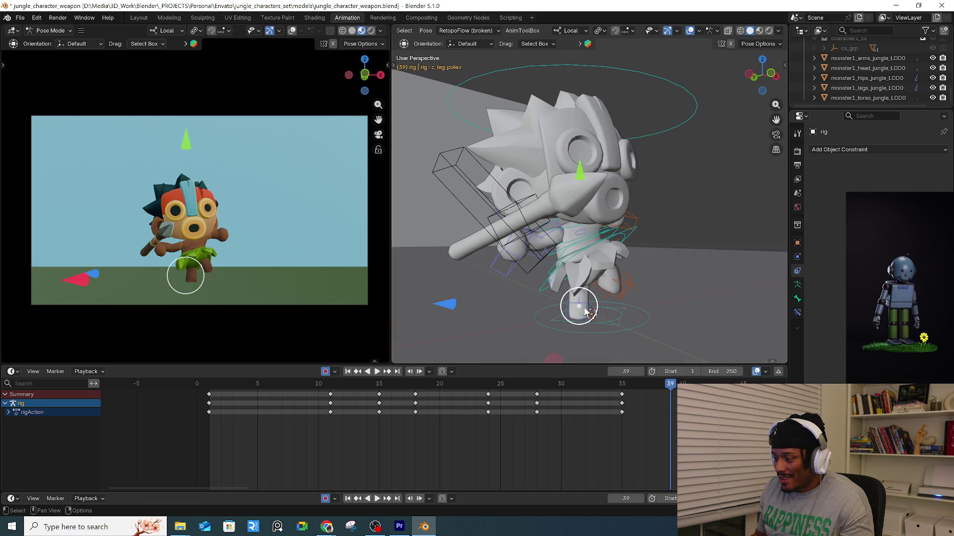
{"action": "left_click", "coordinate": [618, 300]}
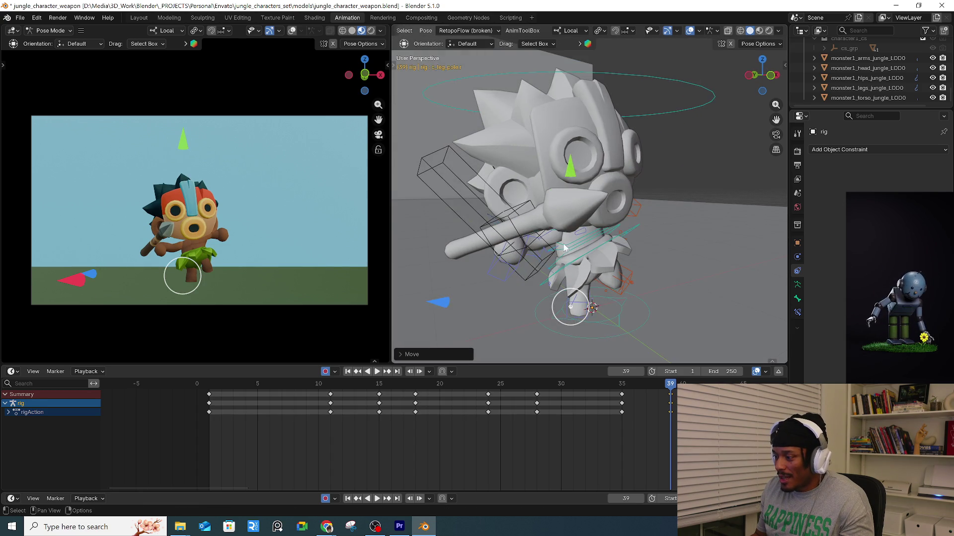
Bend the lower spine control c_spine_01.x with the rotation gizmo.
{"action": "left_click", "coordinate": [564, 248]}
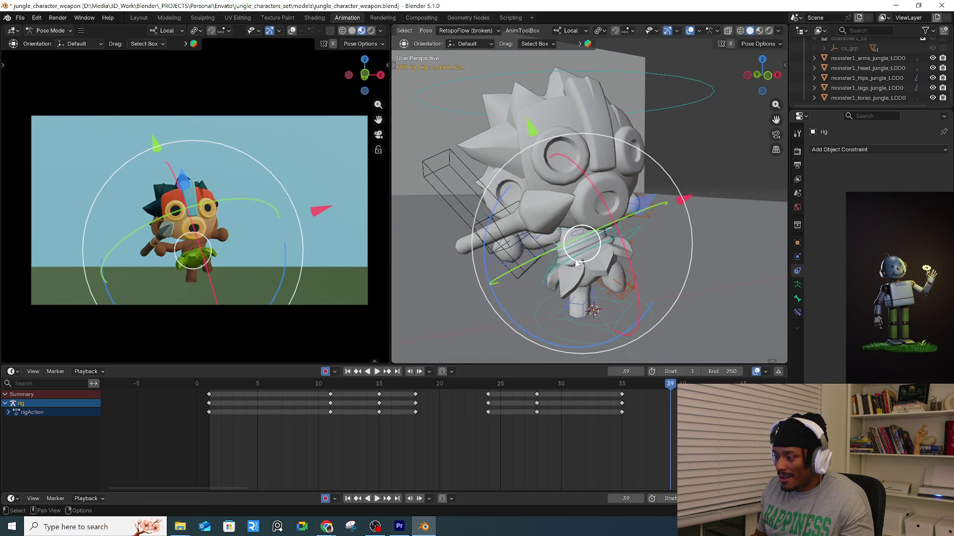
{"action": "key", "text": "r"}
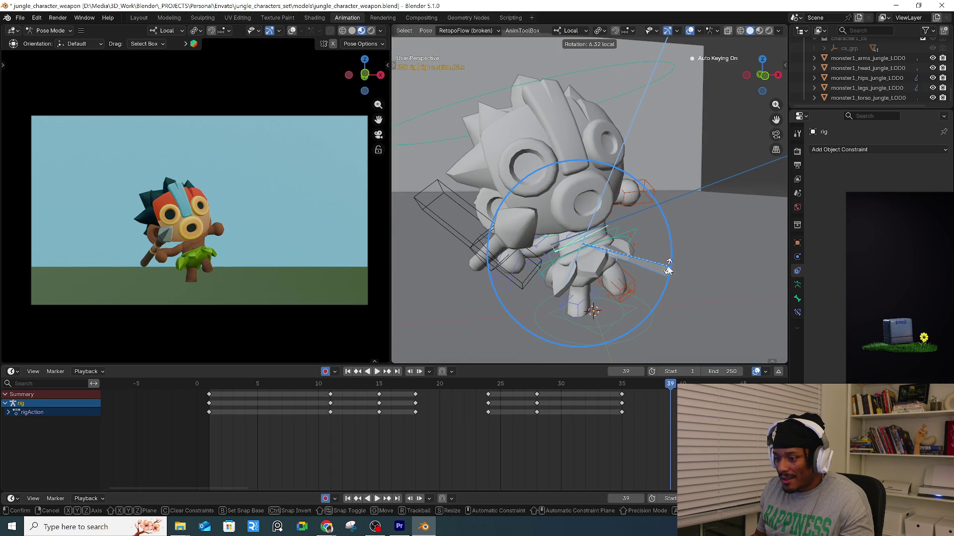
{"action": "left_click", "coordinate": [667, 265]}
{"action": "mouse_move", "coordinate": [676, 279]}
{"action": "left_mouse_down"}
{"action": "mouse_move", "coordinate": [649, 270]}
{"action": "mouse_move", "coordinate": [670, 276]}
{"action": "left_mouse_up"}
{"action": "mouse_move", "coordinate": [671, 277]}
{"action": "middle_mouse_down"}
{"action": "mouse_move", "coordinate": [579, 294]}
{"action": "mouse_move", "coordinate": [619, 247]}
{"action": "mouse_move", "coordinate": [614, 256]}
{"action": "middle_mouse_up"}
{"action": "left_click", "coordinate": [619, 257], "text": "shift"}
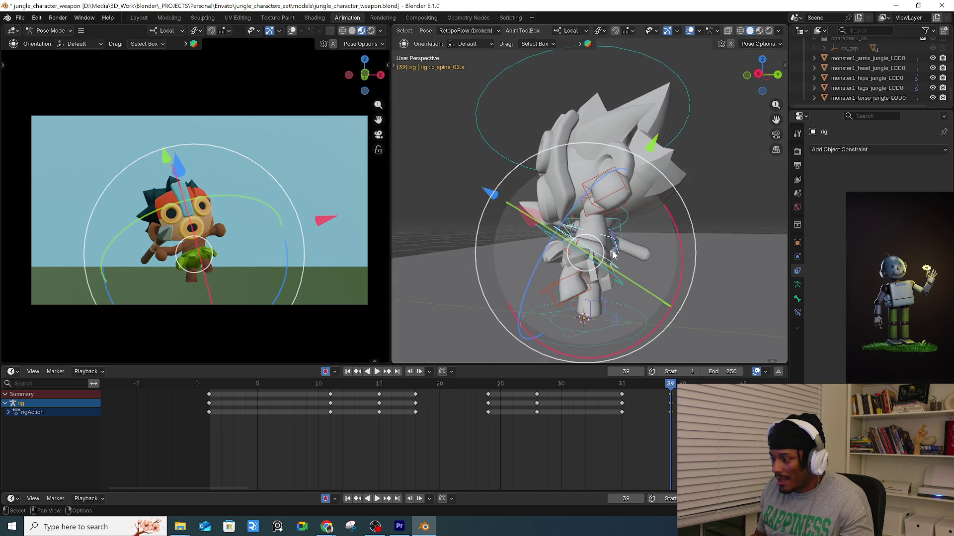
Rotate the upper spine c_spine_03.x and root master c_root_master.x to twist the torso.
{"action": "left_click", "coordinate": [620, 240], "text": "shift"}
{"action": "mouse_move", "coordinate": [621, 244]}
{"action": "left_mouse_down"}
{"action": "mouse_move", "coordinate": [643, 264]}
{"action": "mouse_move", "coordinate": [624, 271]}
{"action": "mouse_move", "coordinate": [620, 340]}
{"action": "mouse_move", "coordinate": [593, 308]}
{"action": "left_mouse_up"}
{"action": "mouse_move", "coordinate": [593, 308]}
{"action": "middle_mouse_down"}
{"action": "mouse_move", "coordinate": [687, 352]}
{"action": "mouse_move", "coordinate": [591, 305]}
{"action": "mouse_move", "coordinate": [663, 278]}
{"action": "mouse_move", "coordinate": [664, 254]}
{"action": "middle_mouse_up"}
{"action": "left_click", "coordinate": [665, 239]}
{"action": "left_click_drag", "start_coordinate": [676, 228], "coordinate": [691, 281]}
{"action": "middle_click_drag", "start_coordinate": [692, 281], "coordinate": [627, 294]}
Bend the right forearm c_forearm_fk.r and freely rotate the spear arm c_arm_fk.r.
{"action": "left_click", "coordinate": [538, 248]}
{"action": "middle_click_drag", "start_coordinate": [538, 248], "coordinate": [461, 198]}
{"action": "left_click_drag", "start_coordinate": [461, 198], "coordinate": [445, 234]}
{"action": "left_click", "coordinate": [549, 241]}
{"action": "mouse_move", "coordinate": [549, 240]}
{"action": "middle_mouse_down"}
{"action": "mouse_move", "coordinate": [569, 245]}
{"action": "mouse_move", "coordinate": [532, 300]}
{"action": "middle_mouse_up"}
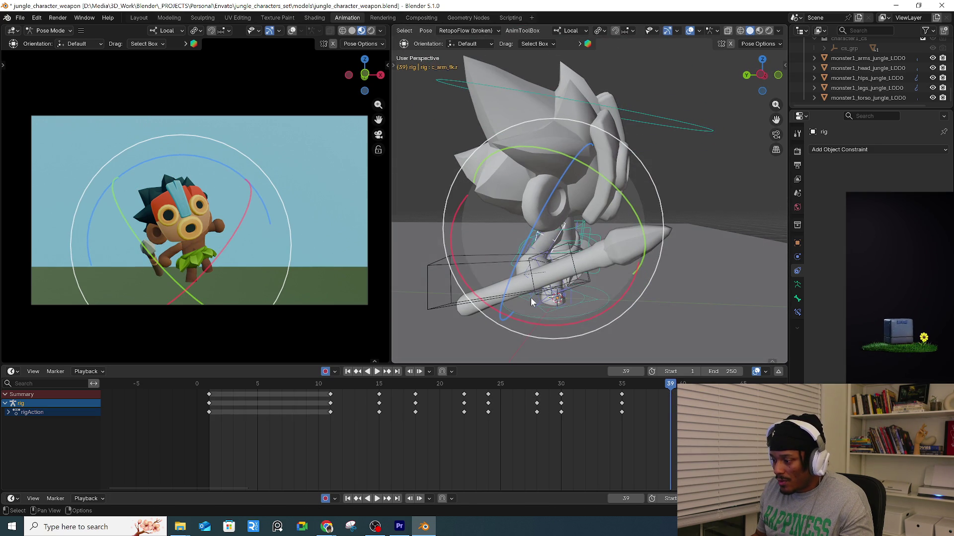
{"action": "key", "text": "r"}
{"action": "key", "text": "r"}
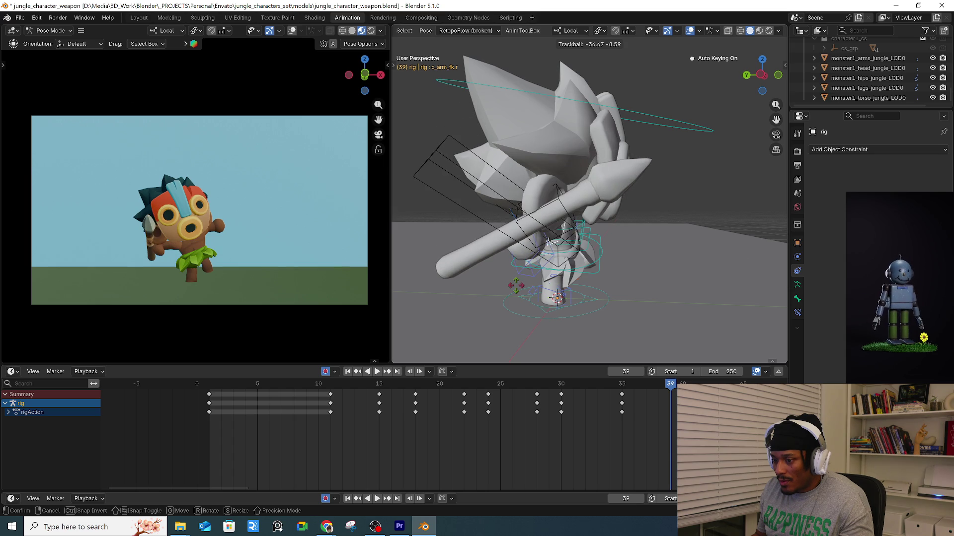
{"action": "left_click", "coordinate": [549, 243]}
Refine the spear arm with further free rotations, undoing the last one.
{"action": "middle_click_drag", "start_coordinate": [566, 212], "coordinate": [662, 118]}
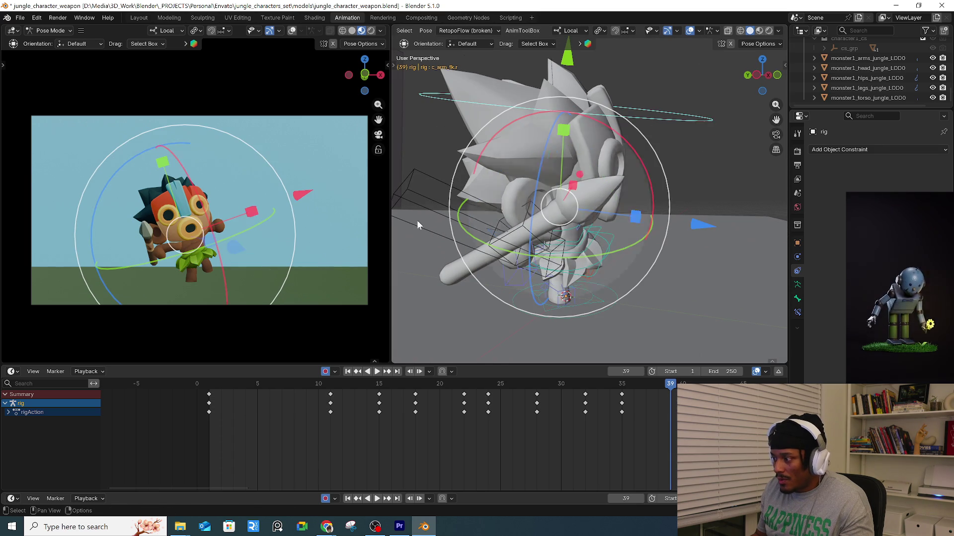
{"action": "key", "text": "r"}
{"action": "key", "text": "r"}
{"action": "left_click", "coordinate": [209, 258]}
{"action": "key", "text": "r"}
{"action": "key", "text": "r"}
{"action": "left_click", "coordinate": [237, 242]}
{"action": "key", "text": "r"}
{"action": "key", "text": "r"}
{"action": "left_click", "coordinate": [719, 193]}
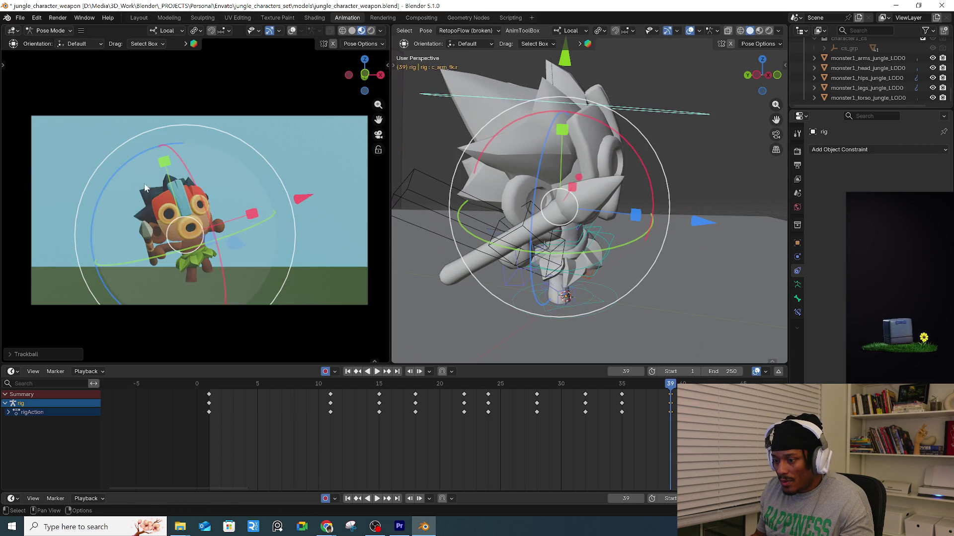
{"action": "key", "text": "ctrl+z"}
Rotate the spear arm along its local Z and Y axes.
{"action": "key", "text": "r"}
{"action": "key", "text": "z"}
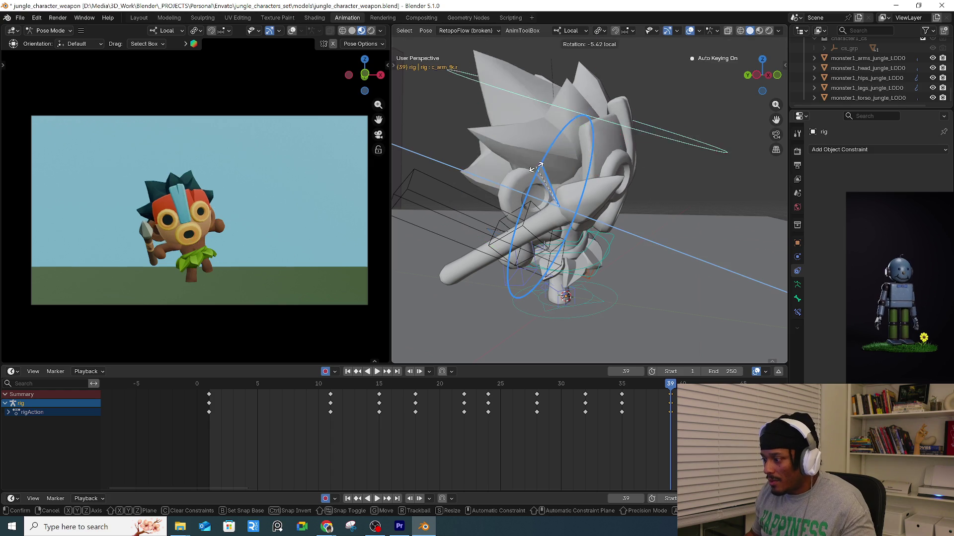
{"action": "left_click", "coordinate": [540, 160]}
{"action": "middle_click_drag", "start_coordinate": [541, 164], "coordinate": [572, 244]}
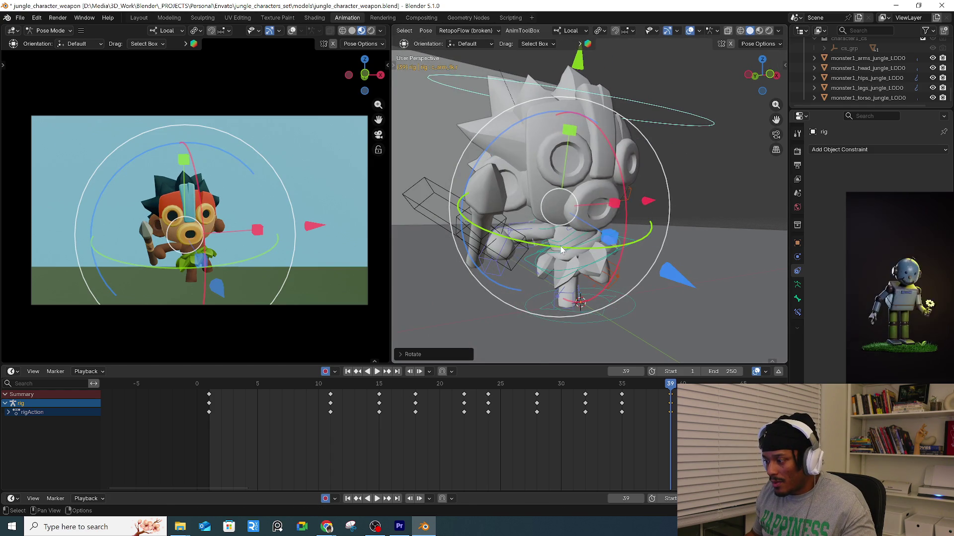
{"action": "key", "text": "r"}
{"action": "key", "text": "y"}
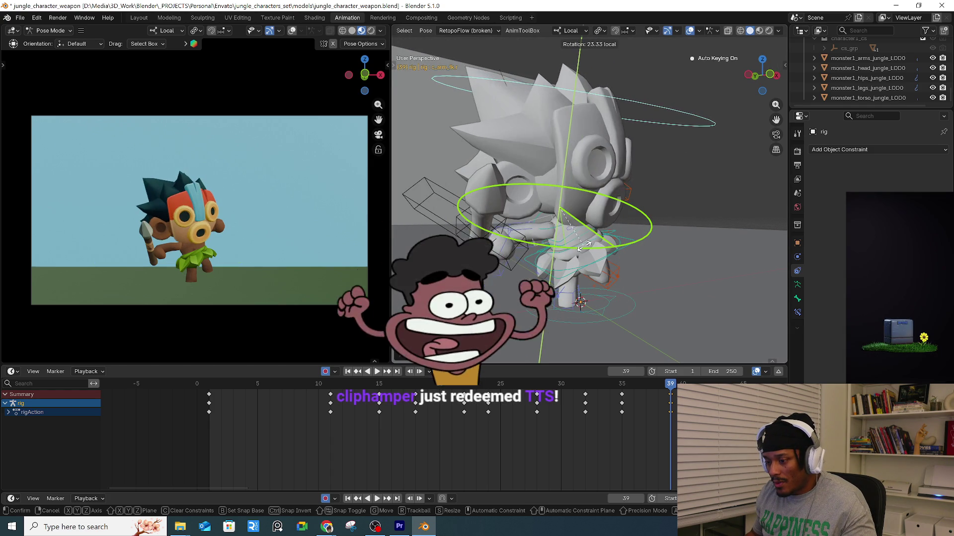
{"action": "left_click", "coordinate": [573, 245]}
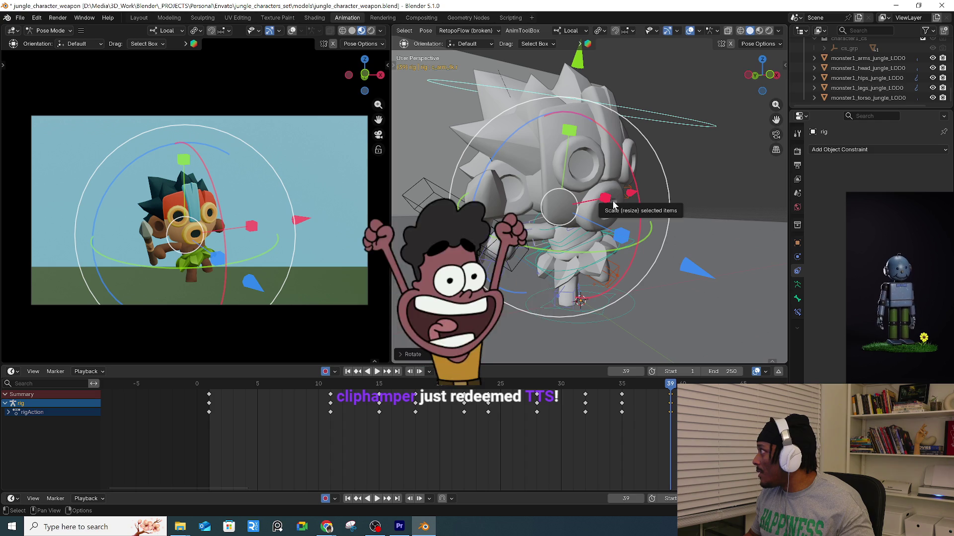
{"action": "left_click_drag", "start_coordinate": [640, 197], "coordinate": [640, 205]}
{"action": "mouse_move", "coordinate": [640, 204]}
{"action": "middle_mouse_down"}
{"action": "mouse_move", "coordinate": [610, 207]}
{"action": "mouse_move", "coordinate": [602, 223]}
{"action": "middle_mouse_up"}
Move and rotate the left shoulder control c_shoulder.l.
{"action": "left_click", "coordinate": [602, 222]}
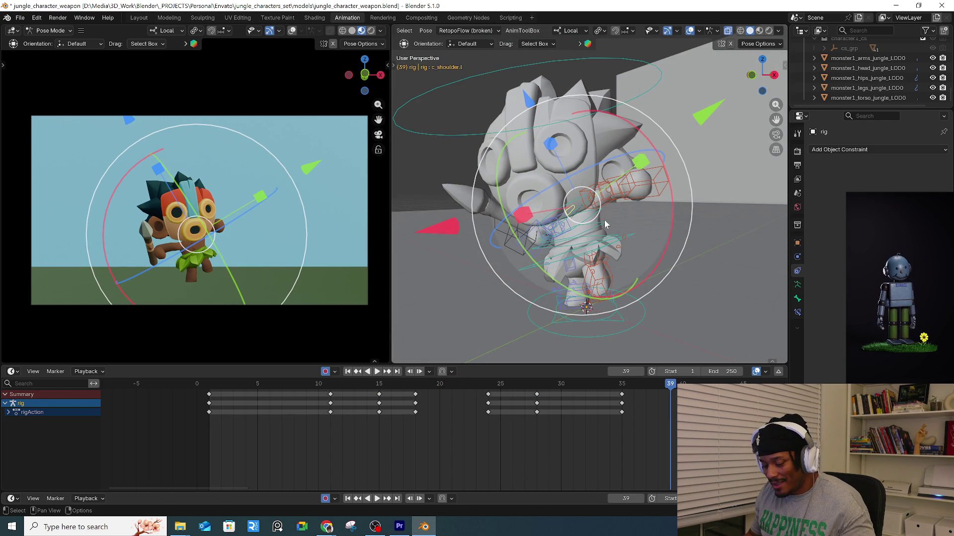
{"action": "key", "text": "g"}
{"action": "left_click", "coordinate": [605, 225]}
{"action": "key", "text": "r"}
{"action": "left_click", "coordinate": [721, 219]}
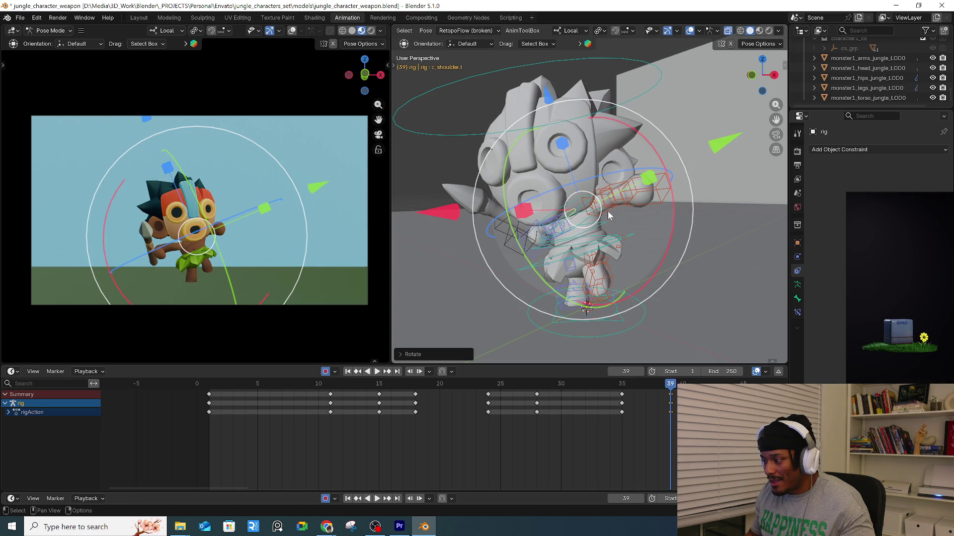
Rotate the right hand c_hand_fk.r to tilt the spear at frame 39.
{"action": "left_click", "coordinate": [618, 199]}
{"action": "mouse_move", "coordinate": [618, 199]}
{"action": "middle_mouse_down"}
{"action": "mouse_move", "coordinate": [542, 212]}
{"action": "mouse_move", "coordinate": [497, 248]}
{"action": "mouse_move", "coordinate": [546, 208]}
{"action": "middle_mouse_up"}
{"action": "left_click", "coordinate": [477, 279]}
{"action": "key", "text": "r"}
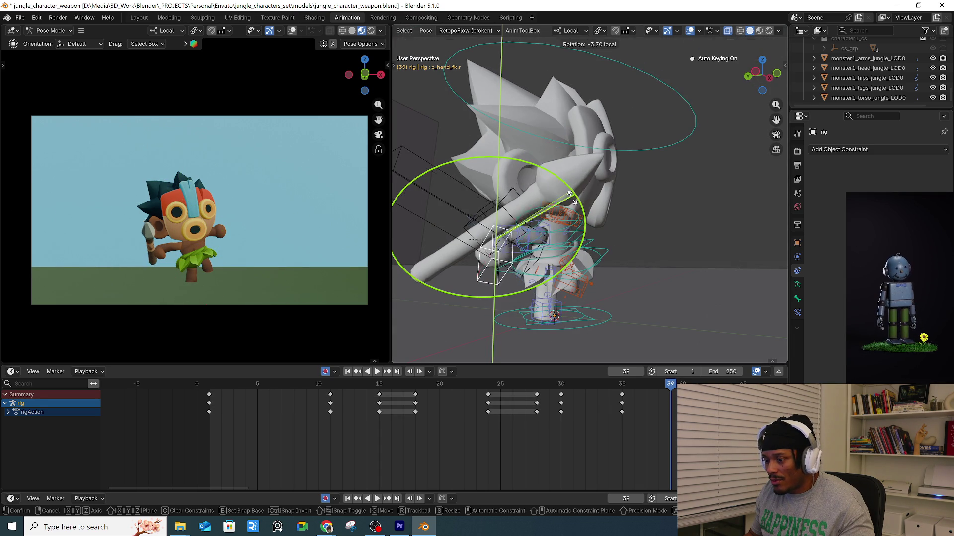
{"action": "left_click", "coordinate": [580, 233]}
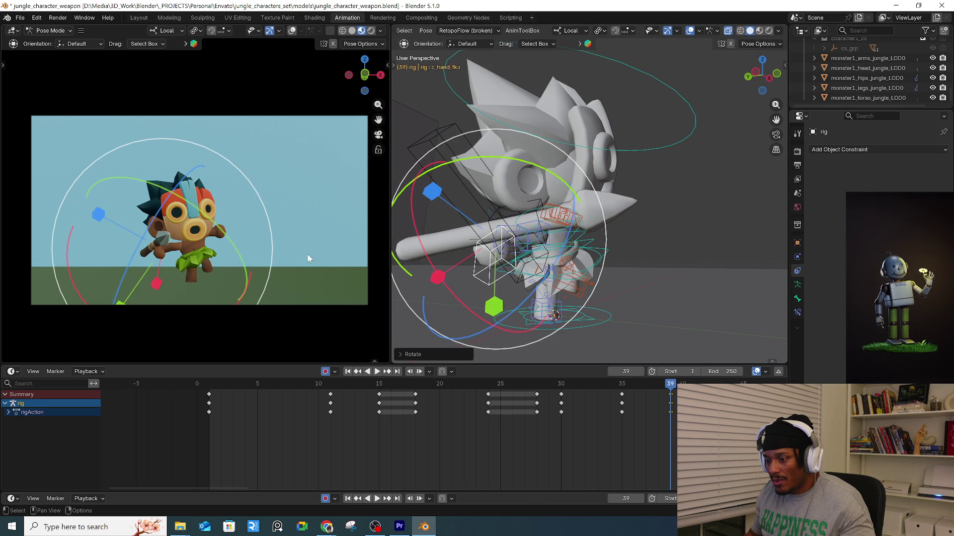
{"action": "key", "text": "r"}
{"action": "key", "text": "r"}
{"action": "left_click", "coordinate": [164, 258]}
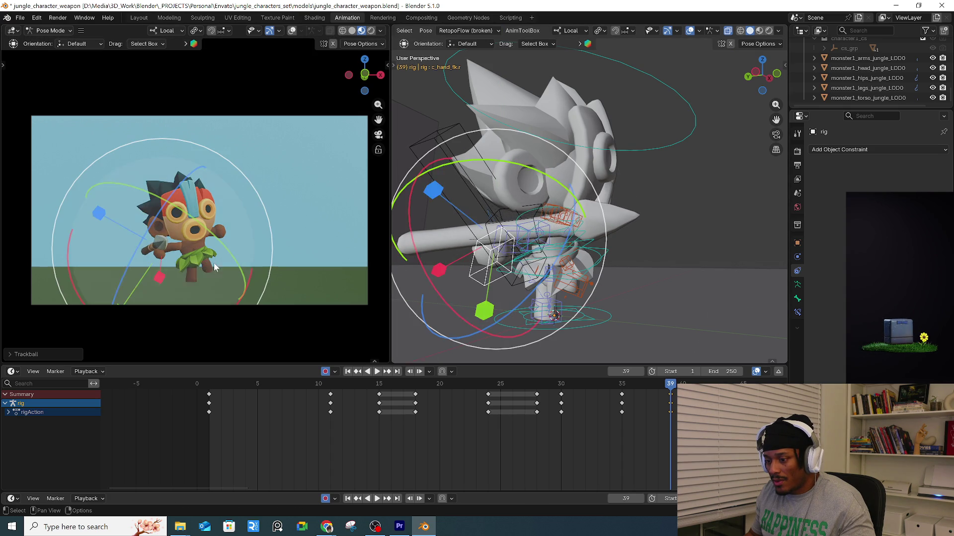
Trackball-rotate the spear arm c_arm_fk.r and review the motion over frames 35 to 39.
{"action": "left_click", "coordinate": [546, 228]}
{"action": "key", "text": "r"}
{"action": "key", "text": "r"}
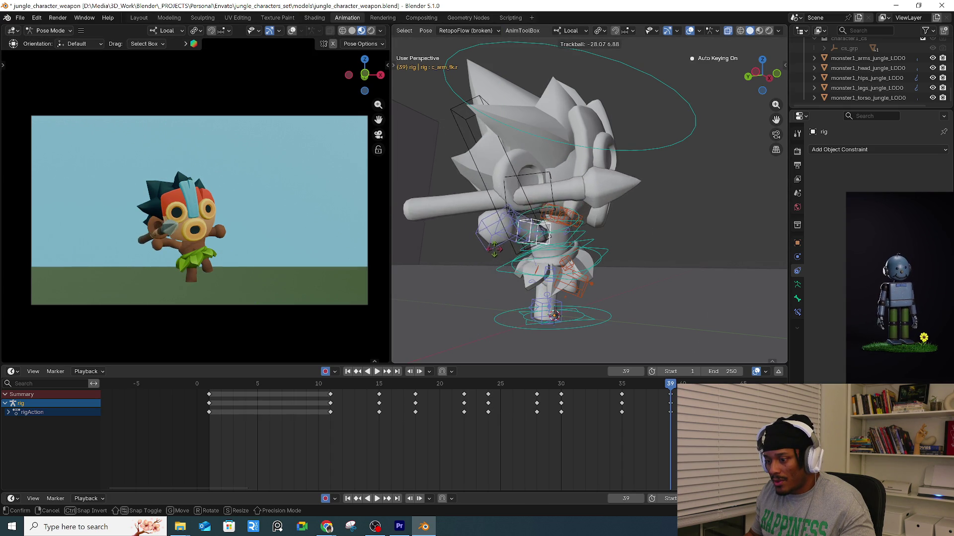
{"action": "left_click", "coordinate": [490, 262]}
{"action": "left_click", "coordinate": [575, 275]}
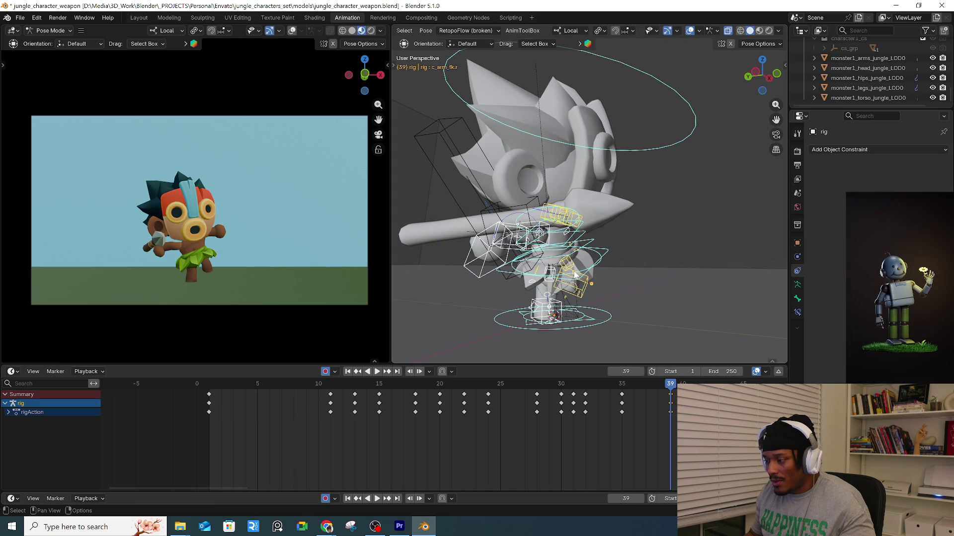
{"action": "mouse_move", "coordinate": [622, 385]}
{"action": "left_mouse_down"}
{"action": "mouse_move", "coordinate": [671, 375]}
{"action": "mouse_move", "coordinate": [625, 376]}
{"action": "mouse_move", "coordinate": [655, 373]}
{"action": "mouse_move", "coordinate": [639, 370]}
{"action": "mouse_move", "coordinate": [670, 371]}
{"action": "left_mouse_up"}
{"action": "left_click", "coordinate": [604, 266]}
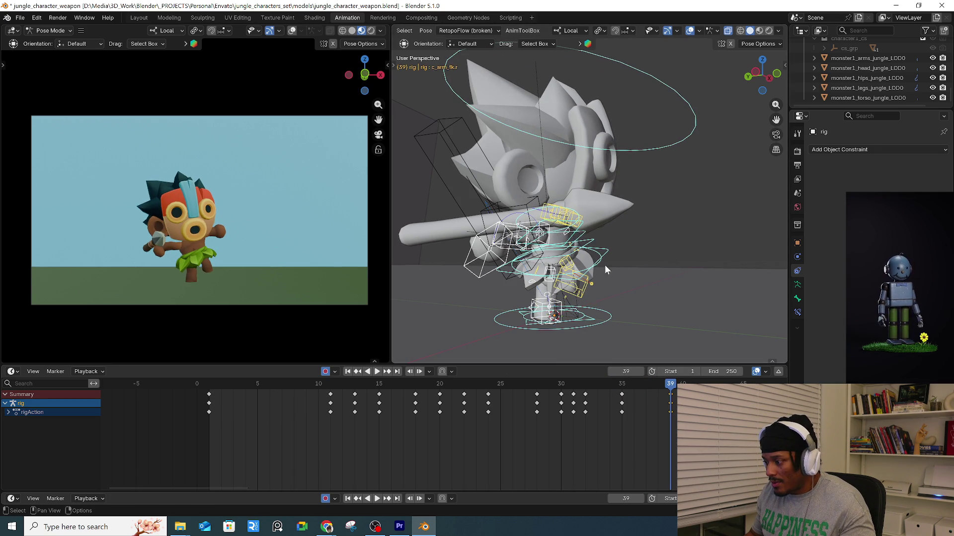
Move the root master and the right leg control c_stretch_leg.r at frame 39.
{"action": "key", "text": "r"}
{"action": "key", "text": "r"}
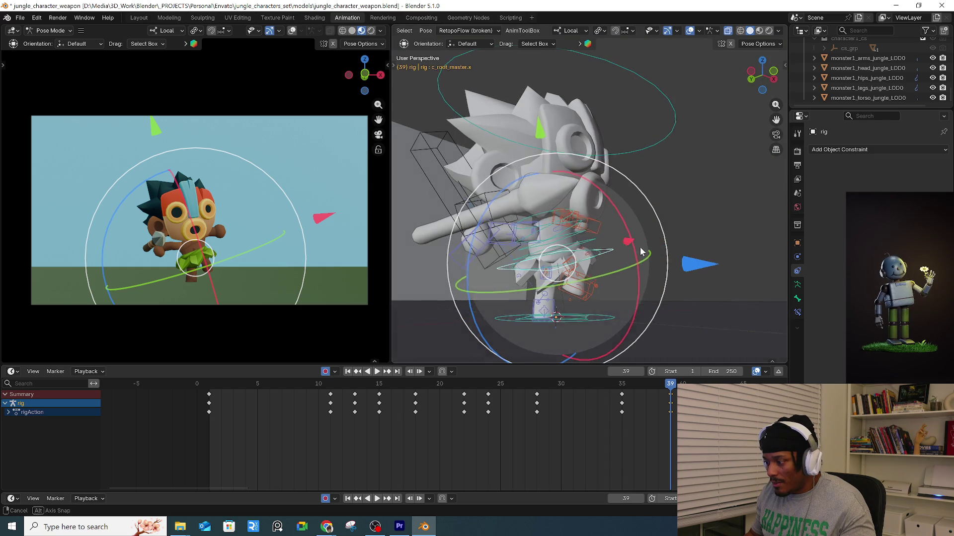
{"action": "key", "text": "g"}
{"action": "left_click", "coordinate": [617, 271]}
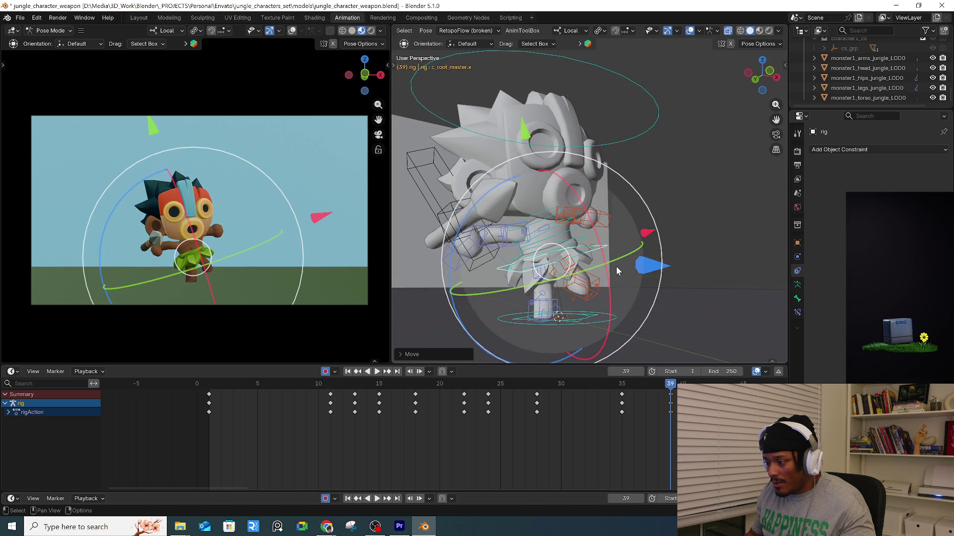
{"action": "left_click", "coordinate": [599, 286]}
{"action": "key", "text": "g"}
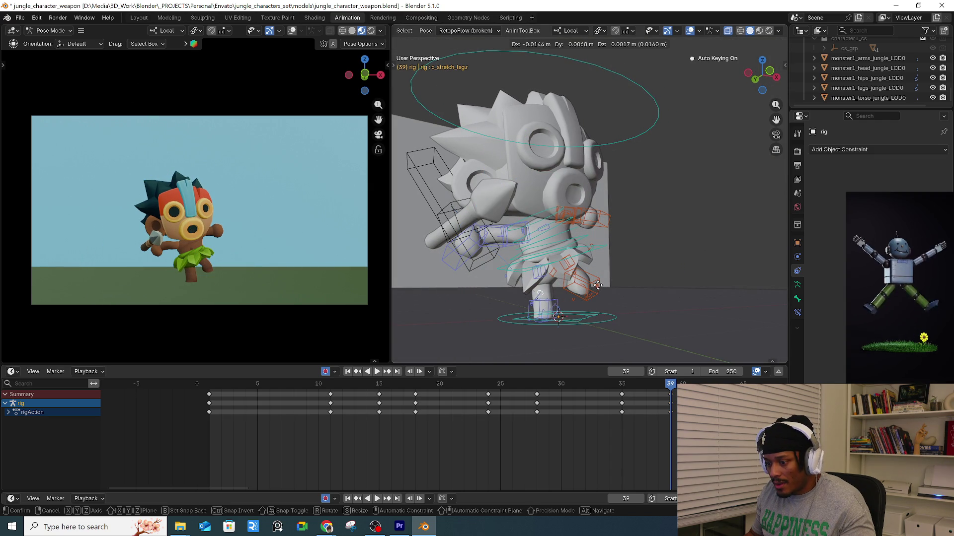
{"action": "left_click", "coordinate": [596, 286]}
Nudge the right leg control again, then scrub back and play the animation.
{"action": "key", "text": "g"}
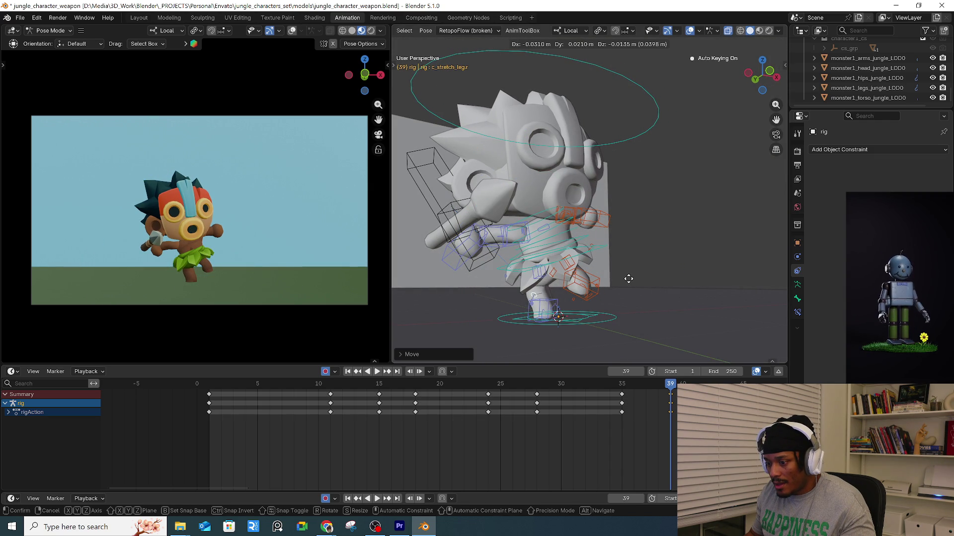
{"action": "left_click", "coordinate": [628, 279]}
{"action": "mouse_move", "coordinate": [620, 390]}
{"action": "left_mouse_down"}
{"action": "mouse_move", "coordinate": [648, 380]}
{"action": "mouse_move", "coordinate": [634, 383]}
{"action": "left_mouse_up"}
{"action": "key", "text": "space"}
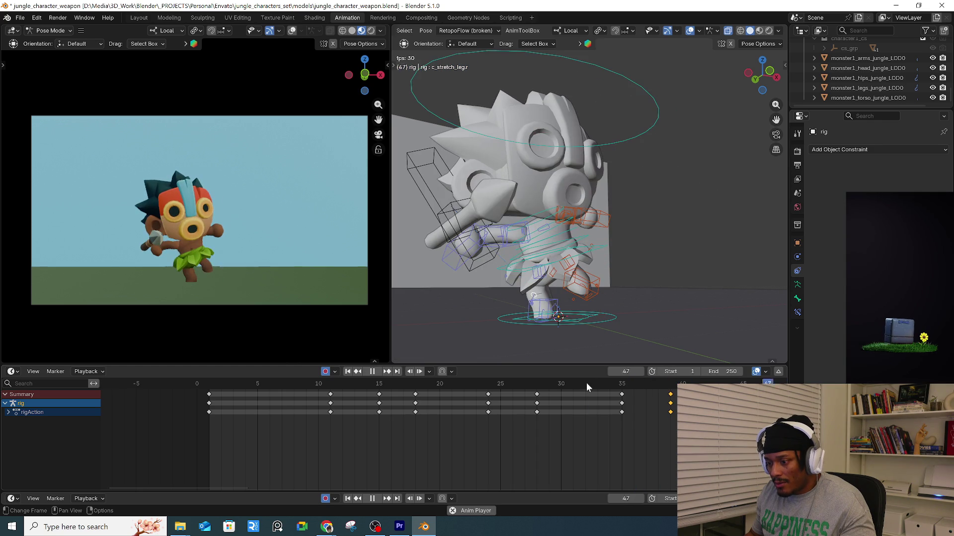
{"action": "left_click", "coordinate": [240, 383]}
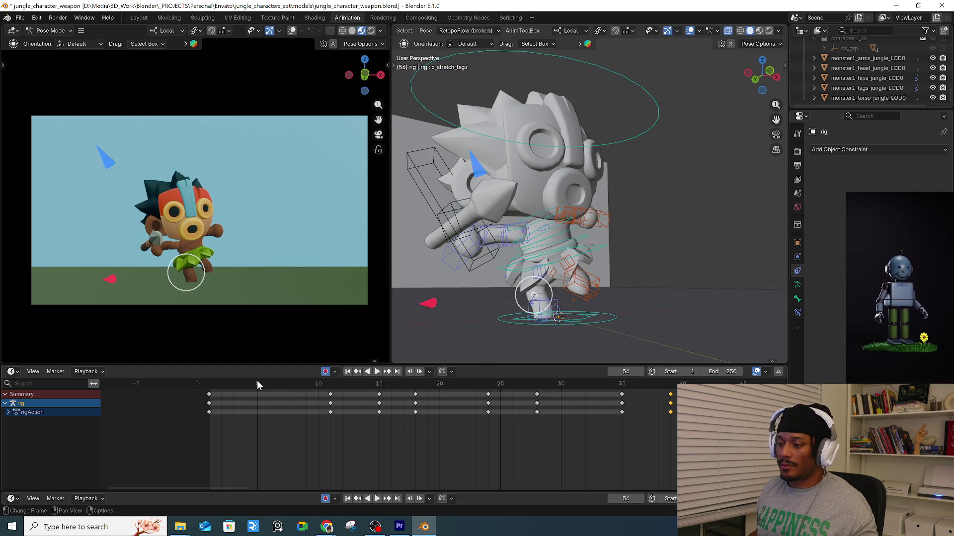
{"action": "left_click", "coordinate": [259, 383]}
{"action": "key", "text": "space"}
{"action": "key", "text": "space"}
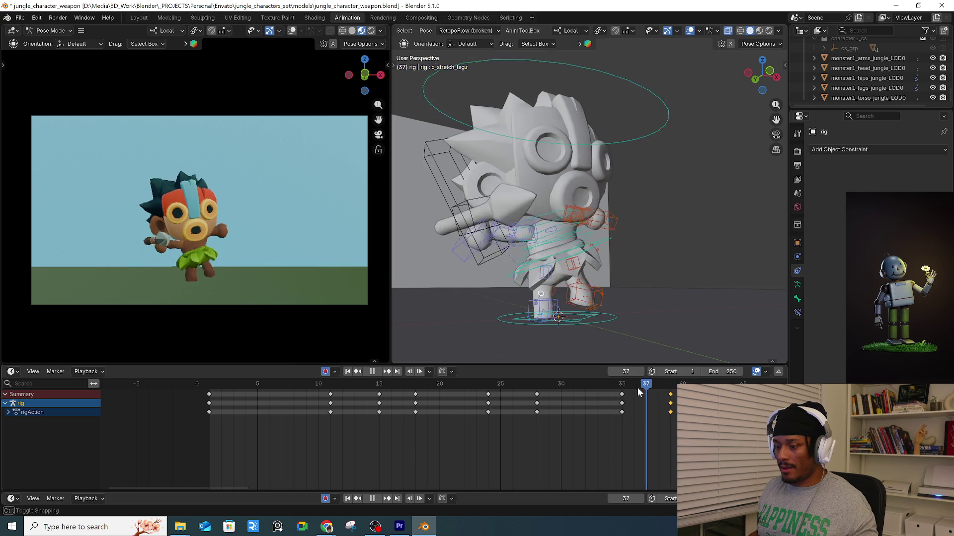
{"action": "mouse_move", "coordinate": [651, 385]}
{"action": "left_mouse_down"}
{"action": "mouse_move", "coordinate": [628, 390]}
{"action": "mouse_move", "coordinate": [645, 387]}
{"action": "left_mouse_up"}
Trackball-rotate the right hand c_hand_fk.r at frame 37.
{"action": "left_click", "coordinate": [484, 243]}
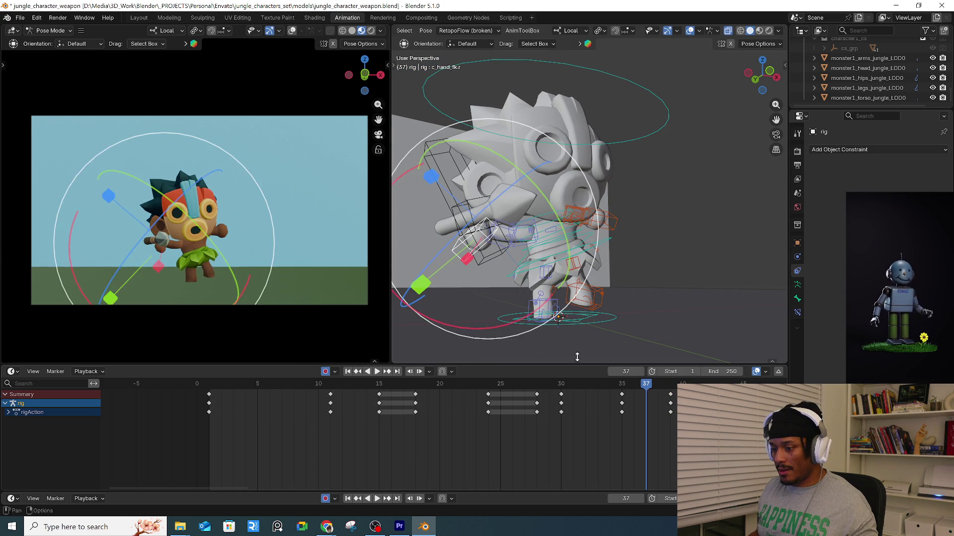
{"action": "key", "text": "r"}
{"action": "key", "text": "r"}
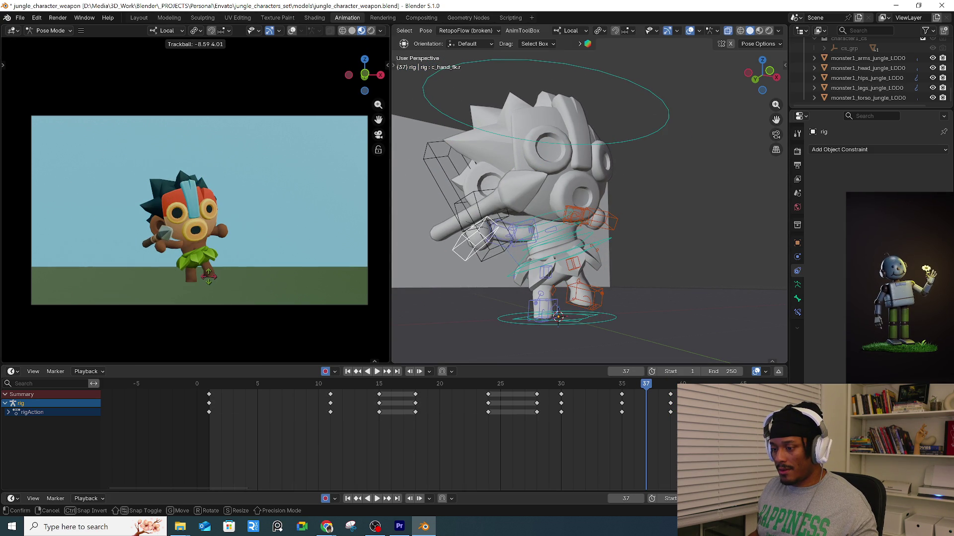
{"action": "left_click", "coordinate": [510, 389]}
Compare poses across frames 36 to 39 and return to frame 39.
{"action": "left_click_drag", "start_coordinate": [613, 387], "coordinate": [670, 384]}
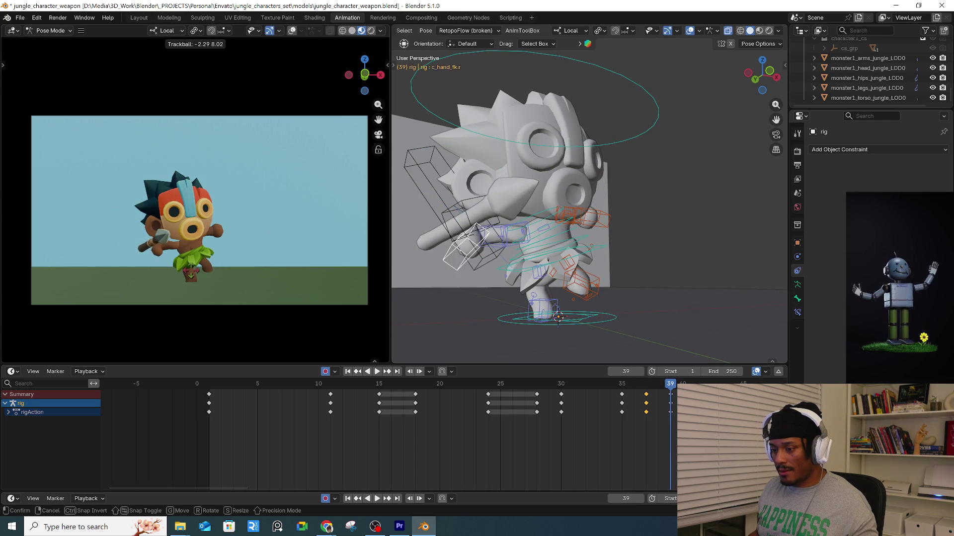
{"action": "mouse_move", "coordinate": [612, 386]}
{"action": "left_mouse_down"}
{"action": "mouse_move", "coordinate": [666, 386]}
{"action": "mouse_move", "coordinate": [646, 386]}
{"action": "mouse_move", "coordinate": [670, 397]}
{"action": "left_mouse_up"}
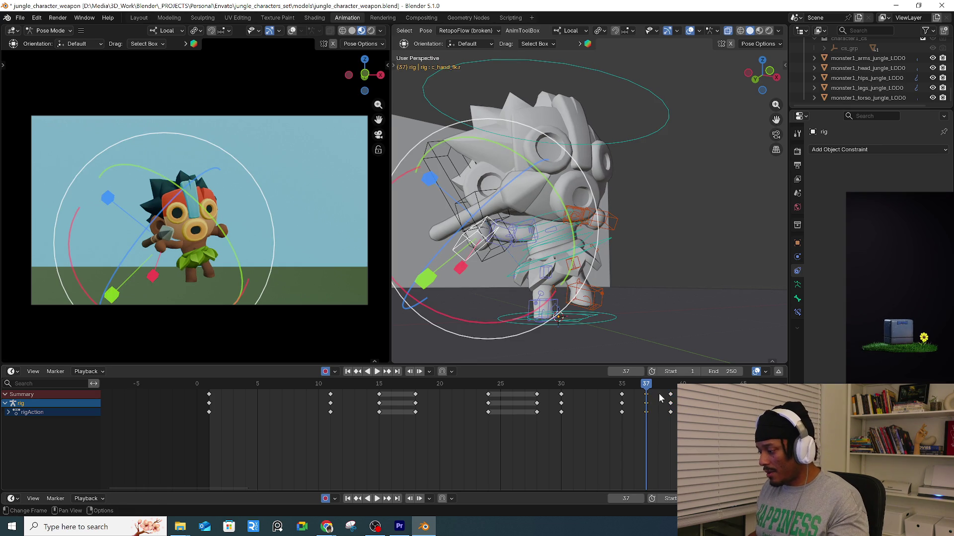
{"action": "left_click", "coordinate": [669, 388]}
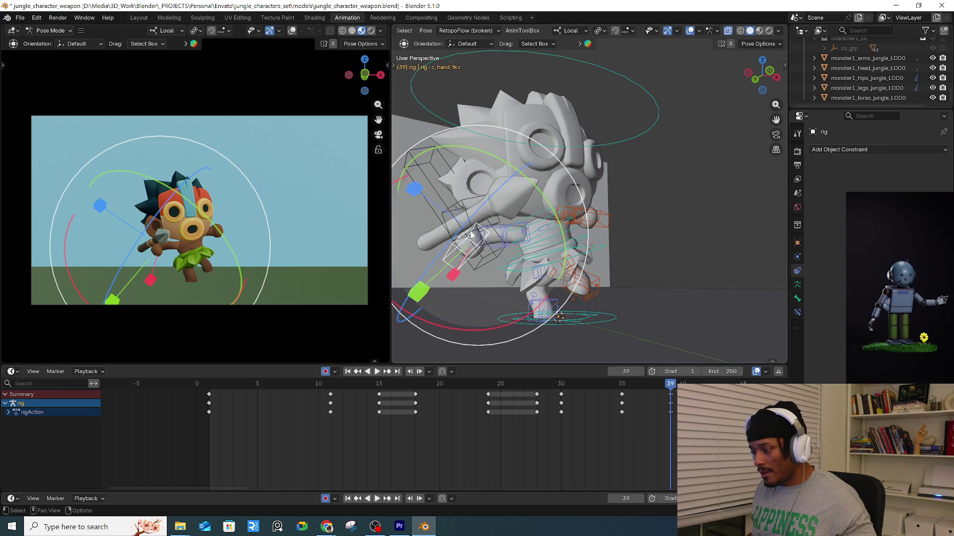
{"action": "key", "text": "Tab"}
{"action": "key", "text": "Tab"}
{"action": "key", "text": "ctrl+Tab"}
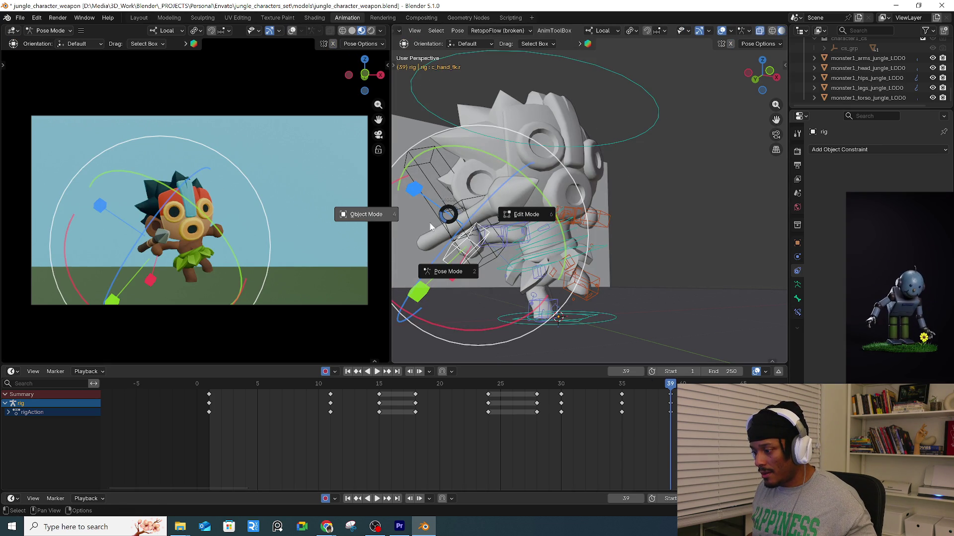
In Object Mode, key Spear_ctrl_sub at frame 39.
{"action": "left_click", "coordinate": [386, 221]}
{"action": "left_click", "coordinate": [472, 217]}
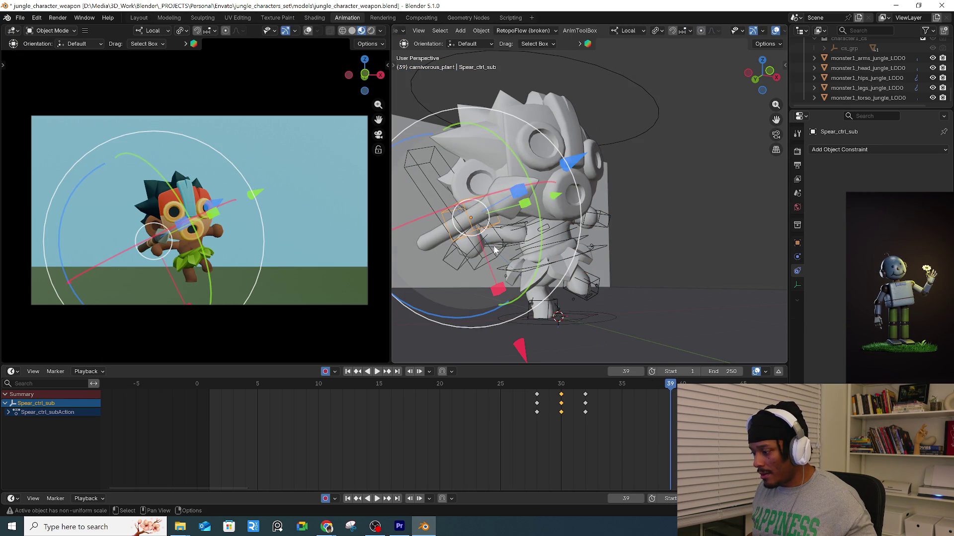
{"action": "key", "text": "i"}
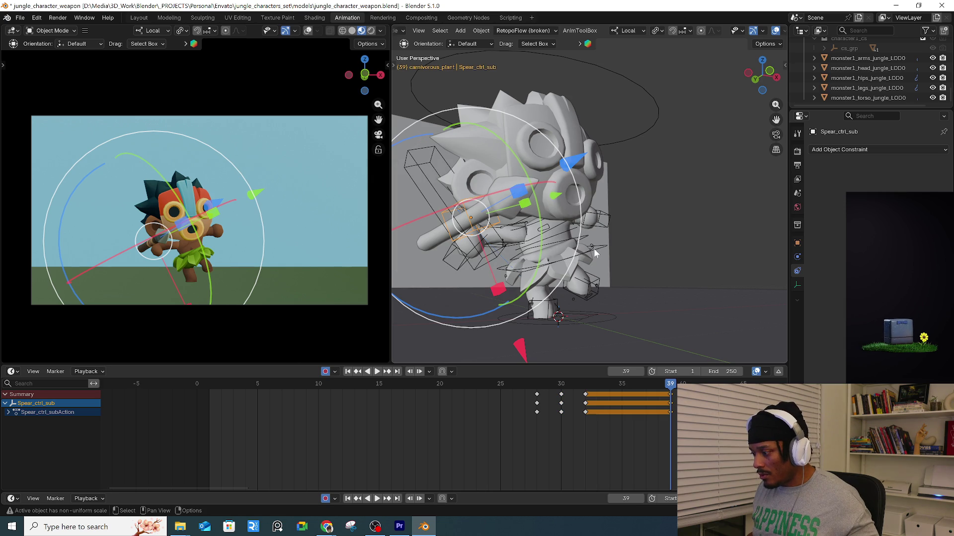
{"action": "left_click", "coordinate": [625, 304]}
{"action": "left_click", "coordinate": [624, 391]}
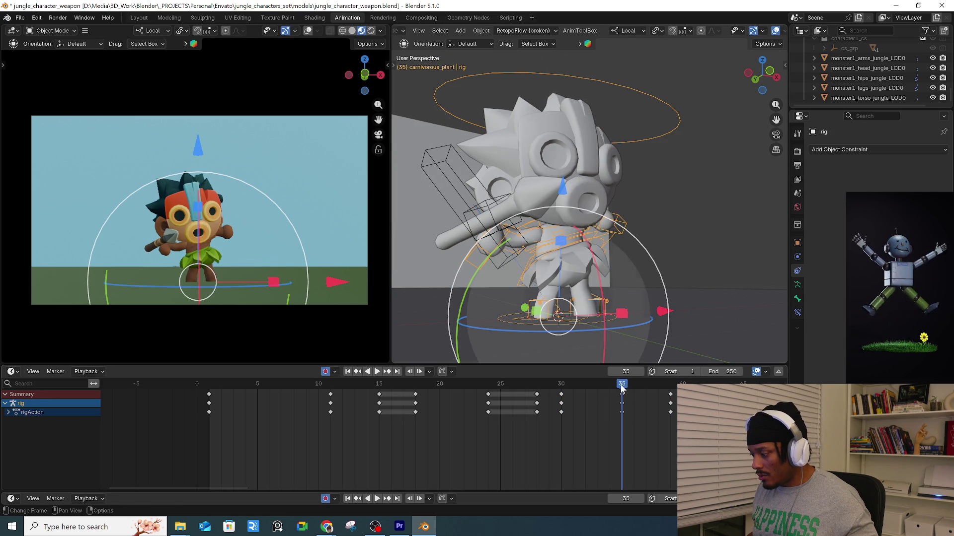
Trackball-rotate Spear_ctrl_sub at frame 39 and play back to review the spear.
{"action": "left_click", "coordinate": [486, 205]}
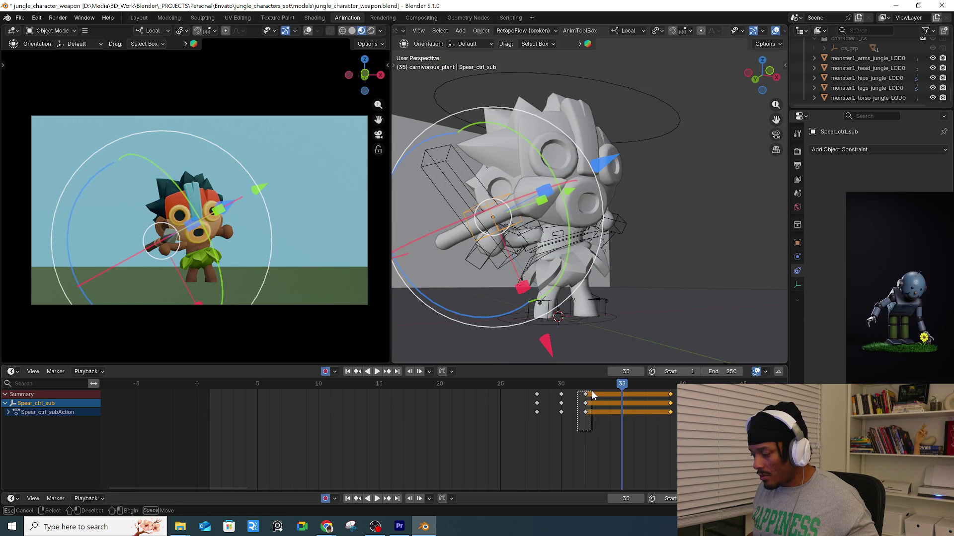
{"action": "key", "text": "Up"}
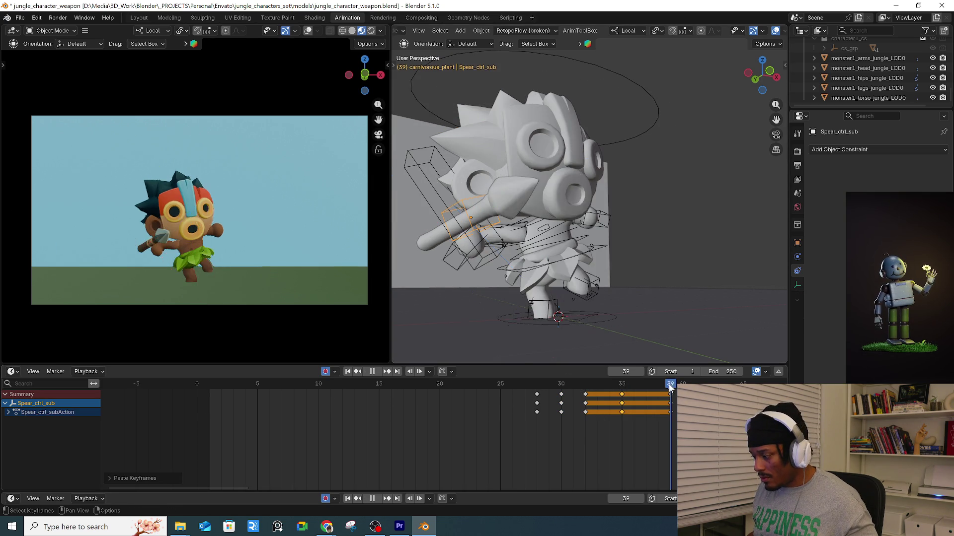
{"action": "key", "text": "r"}
{"action": "key", "text": "r"}
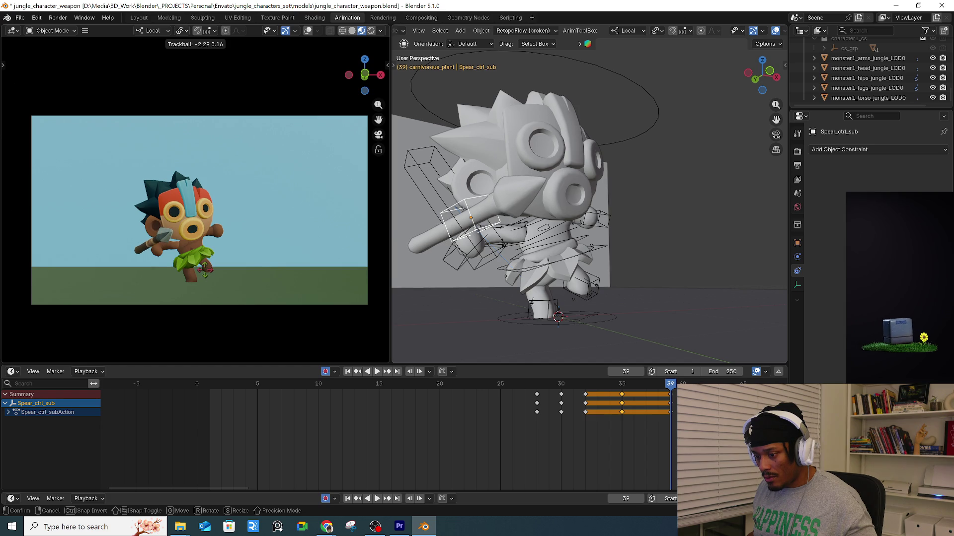
{"action": "key", "text": "Return"}
{"action": "key", "text": "space"}
{"action": "left_click", "coordinate": [669, 386]}
{"action": "key", "text": "space"}
{"action": "mouse_move", "coordinate": [669, 386]}
{"action": "left_mouse_down"}
{"action": "mouse_move", "coordinate": [560, 386]}
{"action": "mouse_move", "coordinate": [645, 386]}
{"action": "mouse_move", "coordinate": [618, 386]}
{"action": "mouse_move", "coordinate": [630, 385]}
{"action": "mouse_move", "coordinate": [625, 393]}
{"action": "left_mouse_up"}
Put the rig in Pose Mode with all bones selected and spread its keys between frames 10 and 39.
{"action": "key", "text": "space"}
{"action": "key", "text": "space"}
{"action": "left_click", "coordinate": [490, 279]}
{"action": "key", "text": "ctrl+Tab"}
{"action": "left_click", "coordinate": [490, 322]}
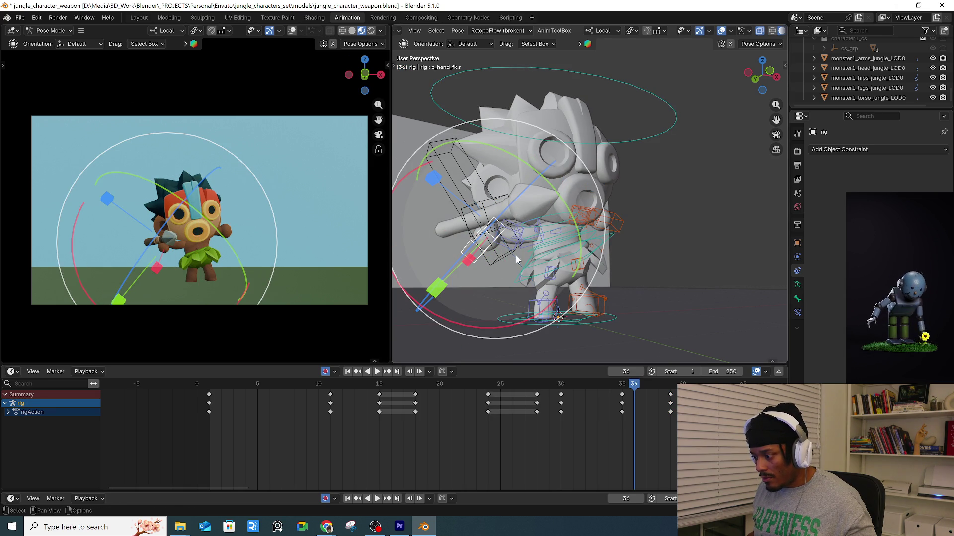
{"action": "key", "text": "a"}
{"action": "left_click_drag", "start_coordinate": [620, 383], "coordinate": [682, 386]}
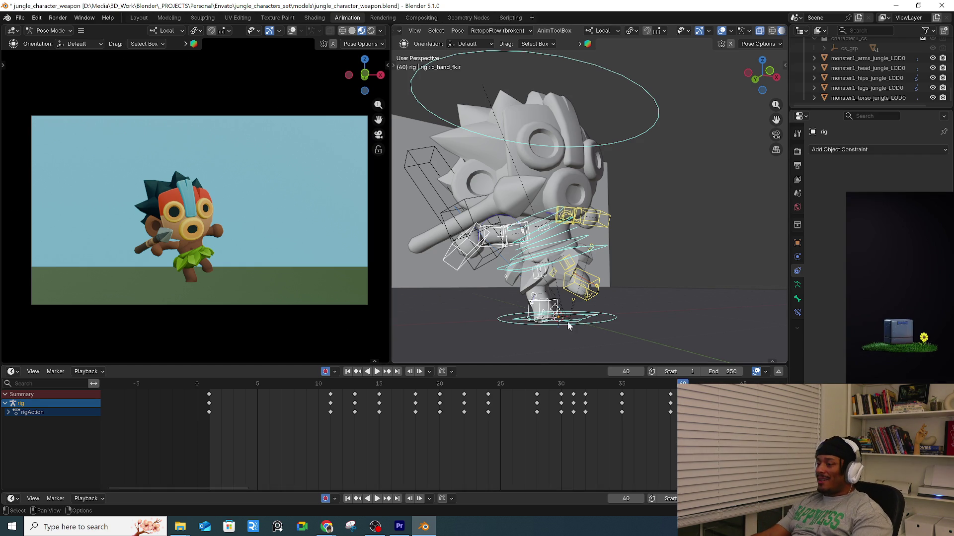
{"action": "left_click_drag", "start_coordinate": [532, 384], "coordinate": [527, 393]}
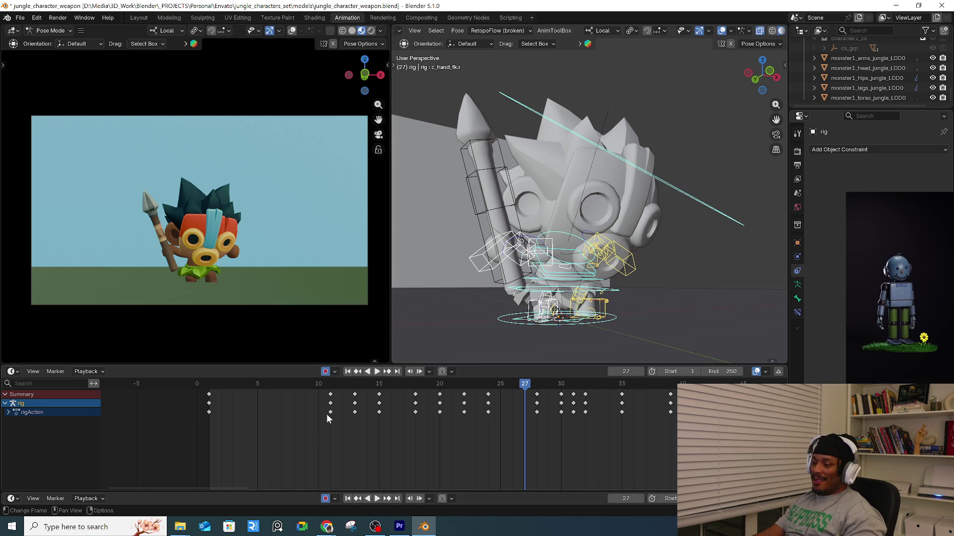
Play back the retimed animation and step to frame 41.
{"action": "left_click", "coordinate": [340, 383]}
{"action": "key", "text": "space"}
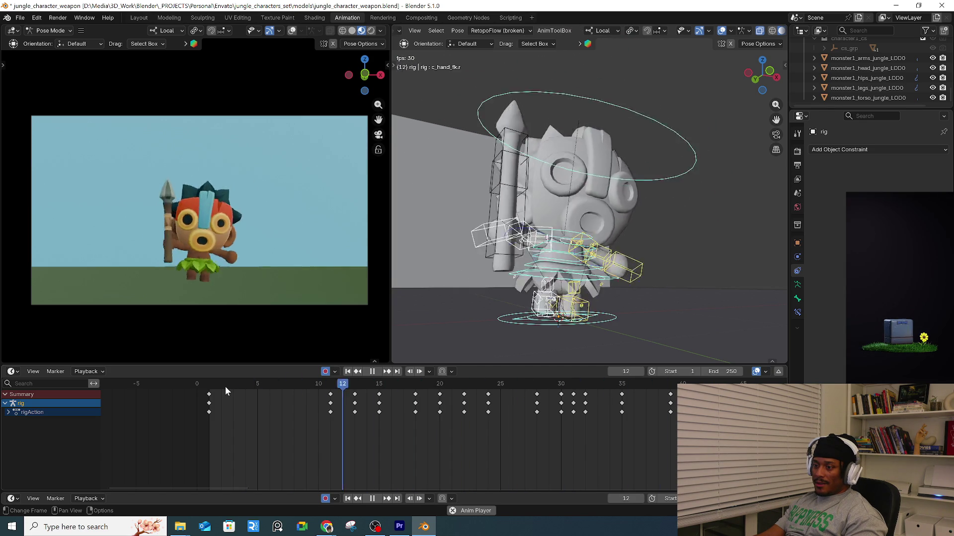
{"action": "key", "text": "space"}
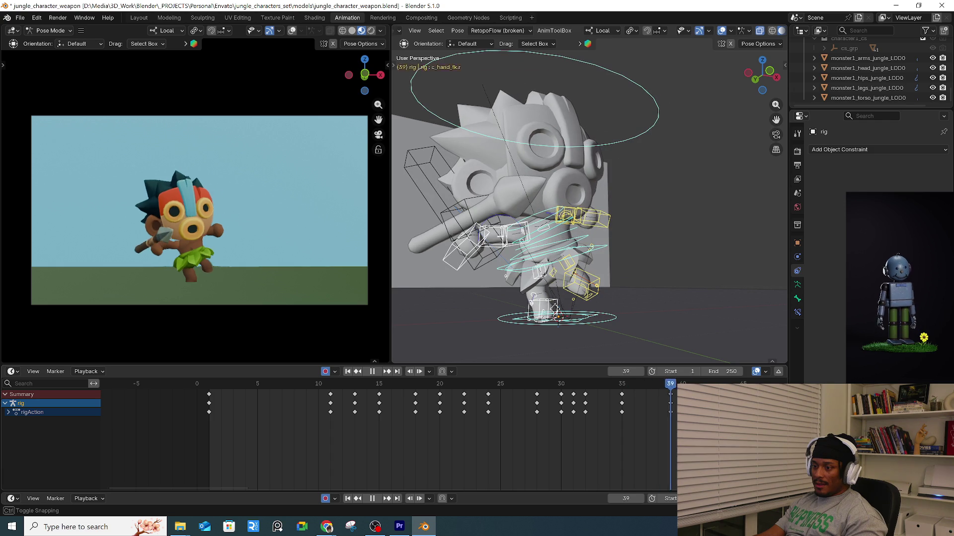
{"action": "left_click_drag", "start_coordinate": [669, 396], "coordinate": [669, 395]}
{"action": "key", "text": "space"}
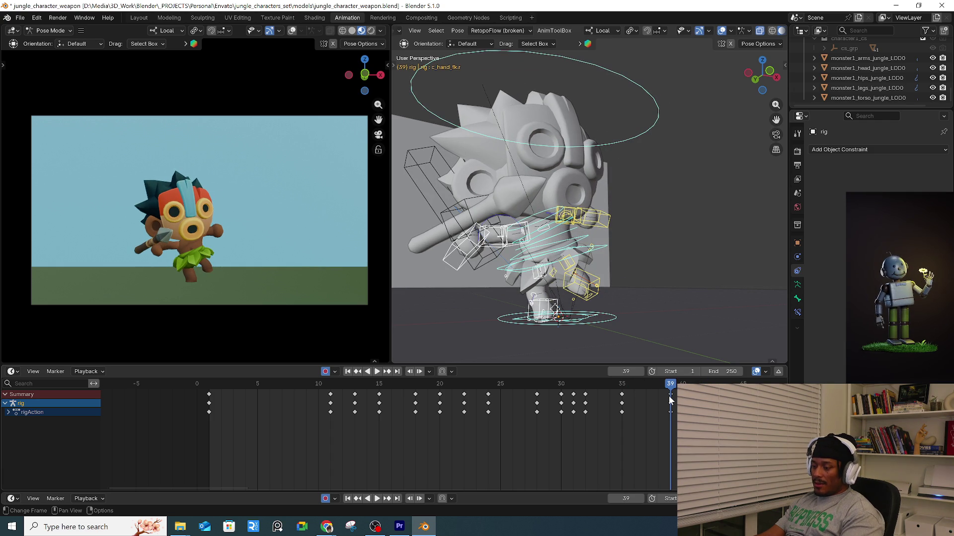
{"action": "key", "text": "Right"}
Select all bones and clear their rotations to the rest pose at frame 41.
{"action": "middle_click_drag", "start_coordinate": [561, 234], "coordinate": [586, 243]}
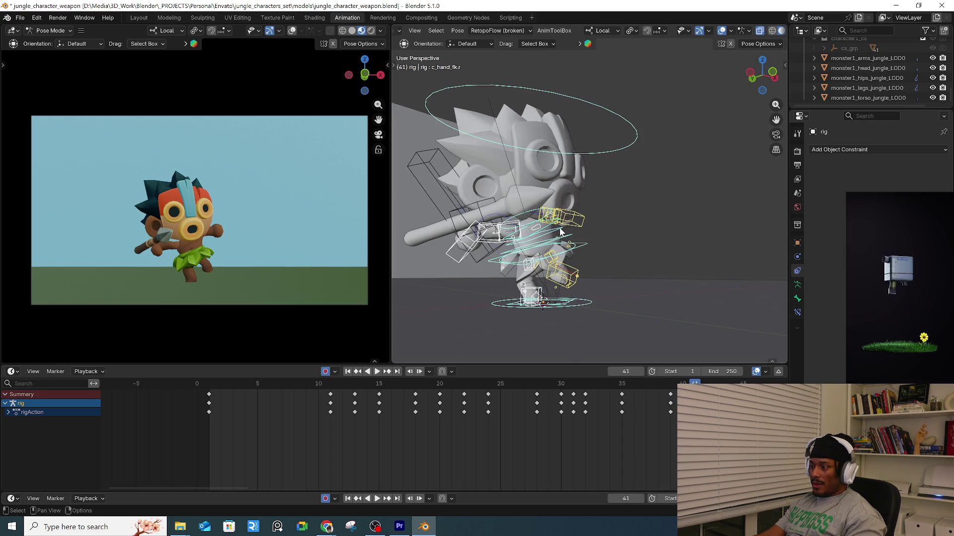
{"action": "left_click", "coordinate": [586, 244]}
{"action": "key", "text": "a"}
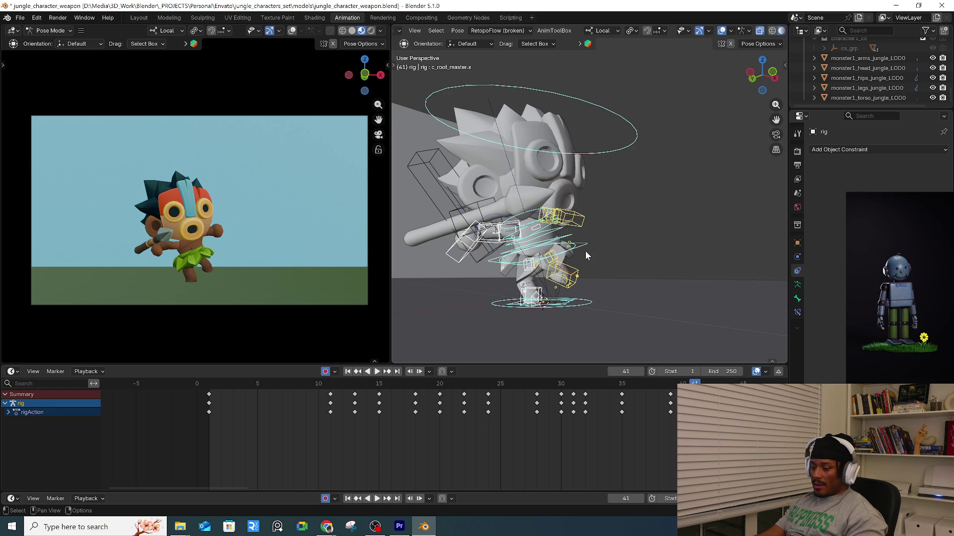
{"action": "key", "text": "alt+r"}
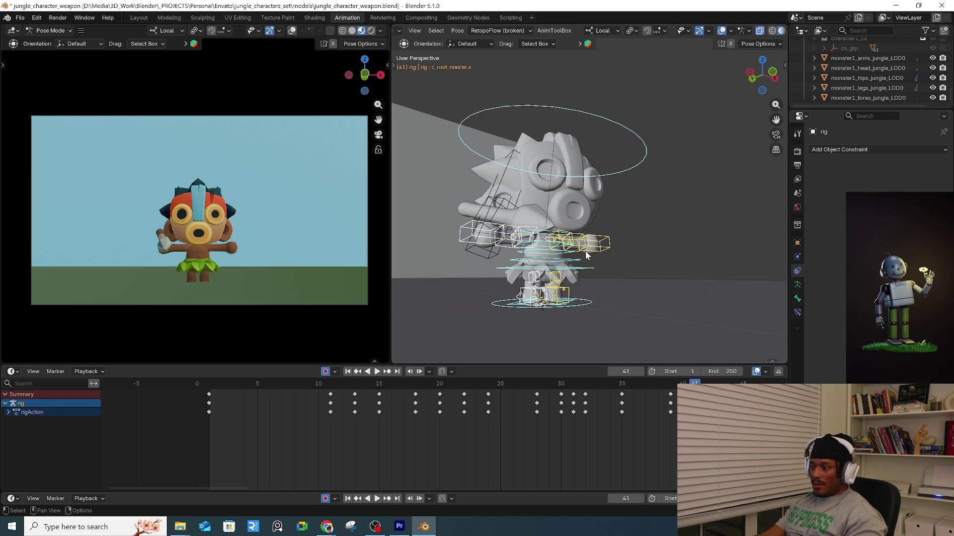
{"action": "mouse_move", "coordinate": [606, 293]}
{"action": "middle_mouse_down"}
{"action": "mouse_move", "coordinate": [592, 282]}
{"action": "mouse_move", "coordinate": [544, 316]}
{"action": "middle_mouse_up"}
{"action": "left_click", "coordinate": [591, 273]}
Turn the character about 40 degrees and move the left foot 0.19 m, rotating it 28 degrees.
{"action": "left_click_drag", "start_coordinate": [545, 316], "coordinate": [578, 313]}
{"action": "left_click", "coordinate": [567, 293]}
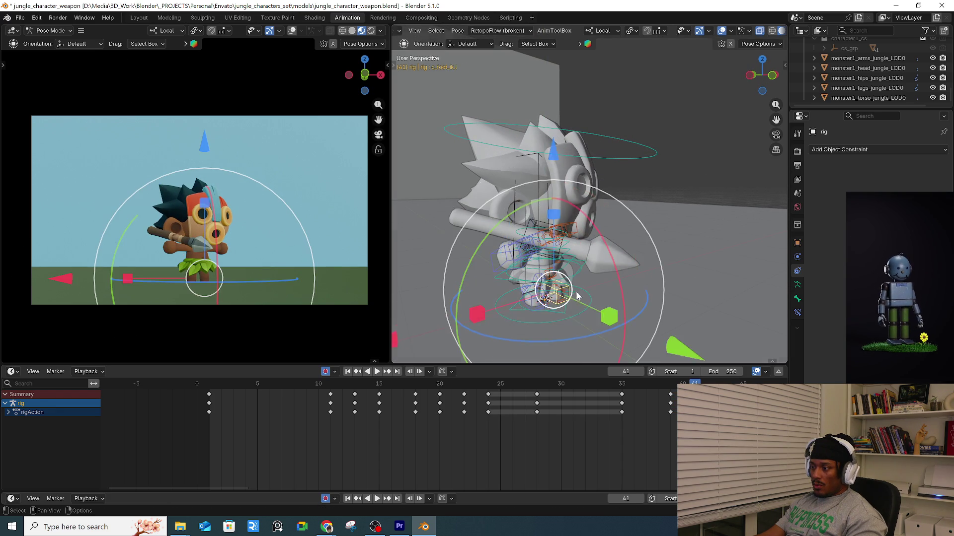
{"action": "middle_click_drag", "start_coordinate": [566, 293], "coordinate": [704, 311]}
{"action": "left_click_drag", "start_coordinate": [703, 311], "coordinate": [735, 305]}
{"action": "mouse_move", "coordinate": [735, 306]}
{"action": "middle_mouse_down"}
{"action": "mouse_move", "coordinate": [684, 313]}
{"action": "mouse_move", "coordinate": [552, 298]}
{"action": "middle_mouse_up"}
{"action": "middle_click_drag", "start_coordinate": [467, 293], "coordinate": [562, 311]}
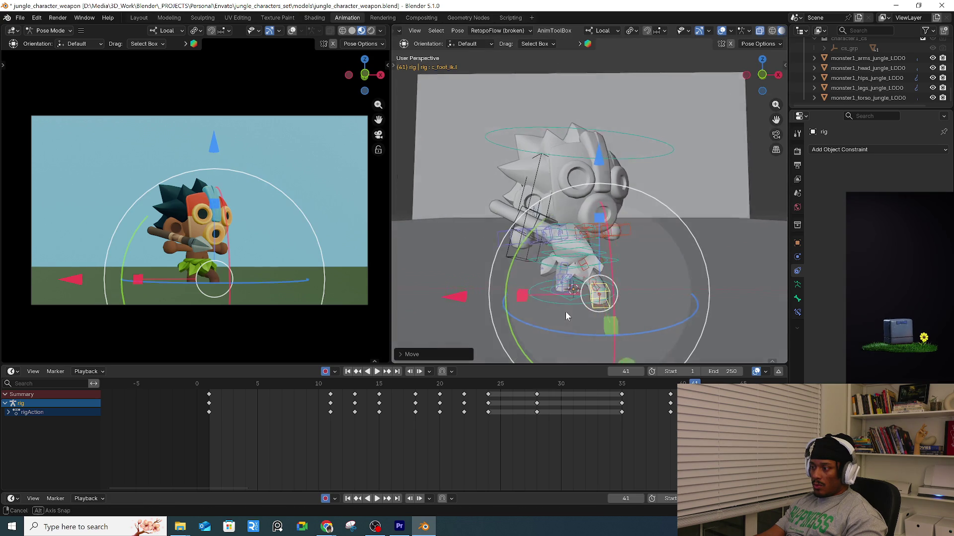
{"action": "left_click_drag", "start_coordinate": [577, 345], "coordinate": [610, 345]}
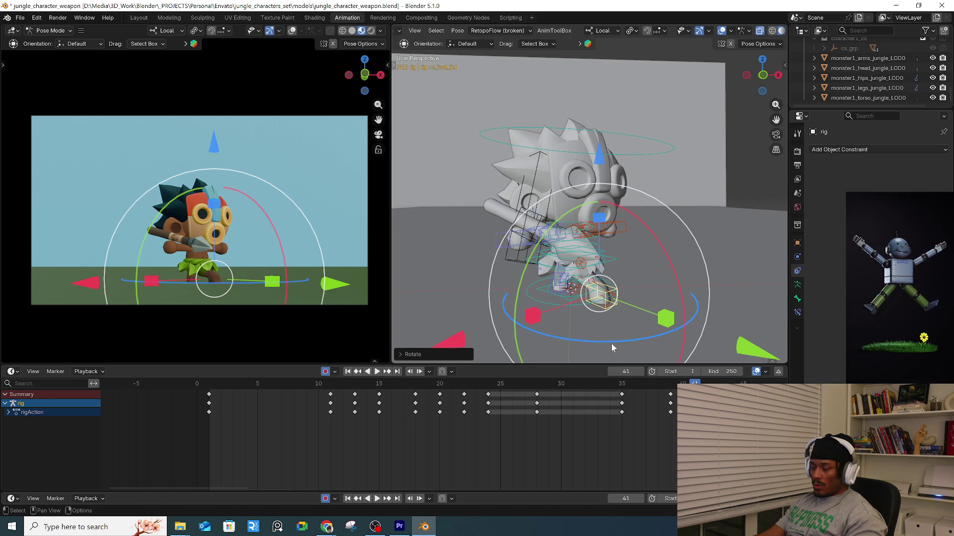
Rotate and shift the root control, comparing the pose between frames 39 and 41.
{"action": "left_click", "coordinate": [610, 344]}
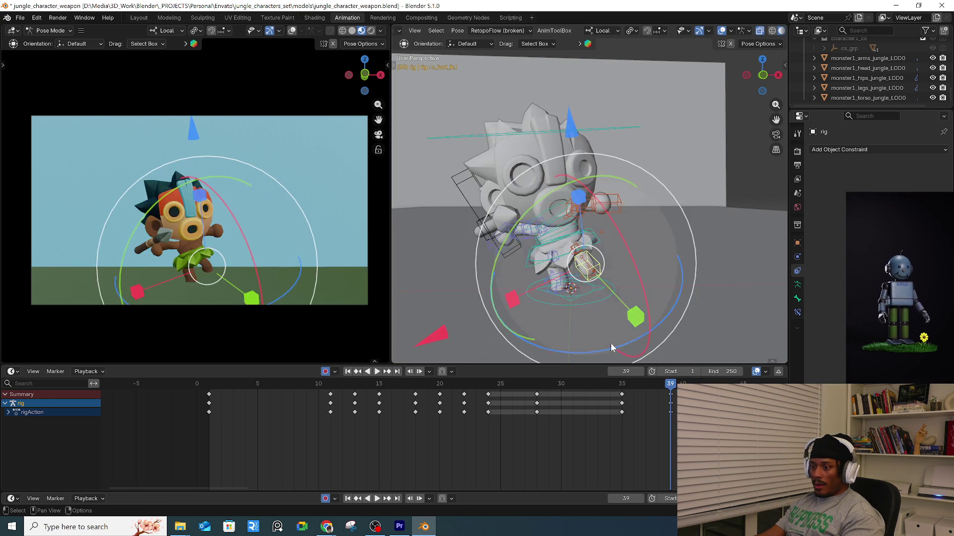
{"action": "mouse_move", "coordinate": [621, 318]}
{"action": "middle_mouse_down"}
{"action": "mouse_move", "coordinate": [587, 284]}
{"action": "mouse_move", "coordinate": [663, 251]}
{"action": "middle_mouse_up"}
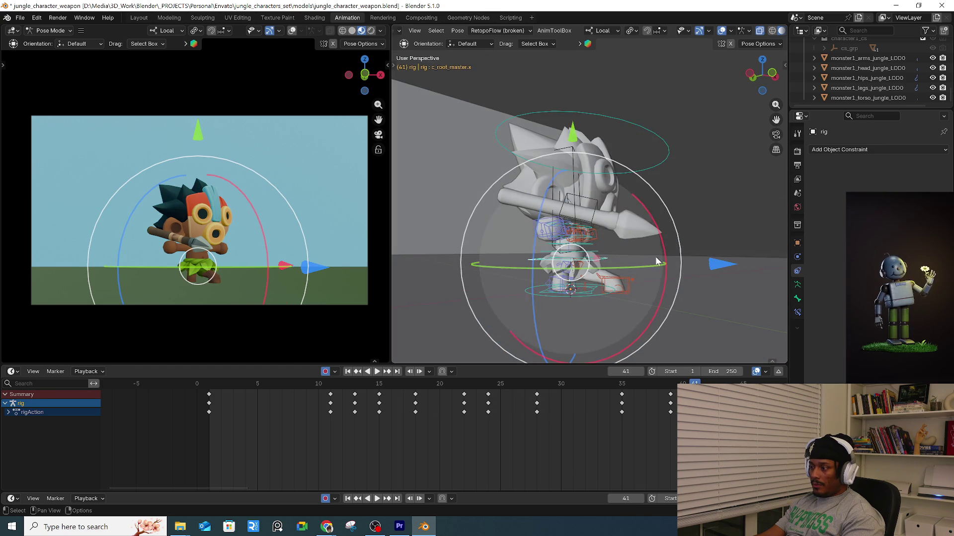
{"action": "left_click_drag", "start_coordinate": [663, 250], "coordinate": [650, 269]}
{"action": "mouse_move", "coordinate": [711, 277]}
{"action": "left_mouse_down"}
{"action": "mouse_move", "coordinate": [721, 277]}
{"action": "mouse_move", "coordinate": [708, 279]}
{"action": "left_mouse_up"}
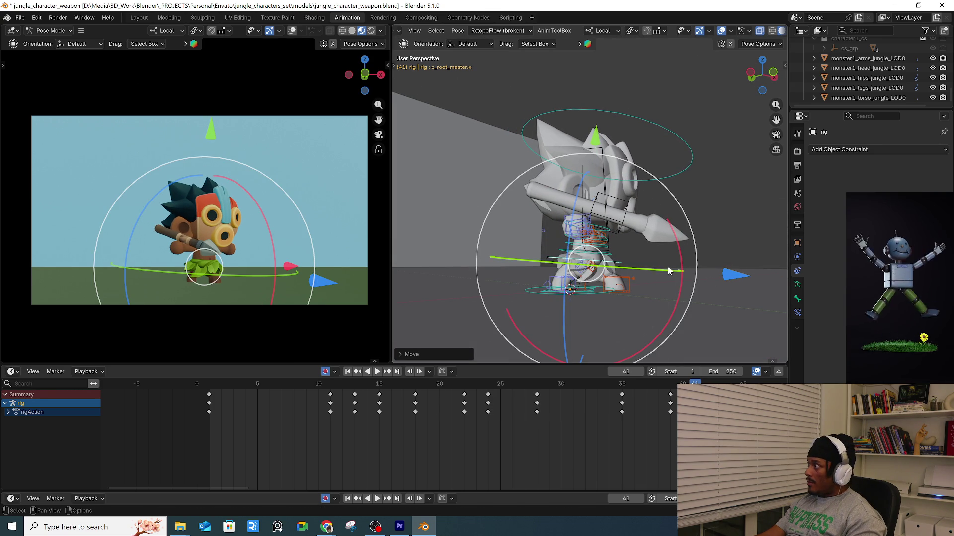
{"action": "key", "text": "Left"}
{"action": "key", "text": "Left"}
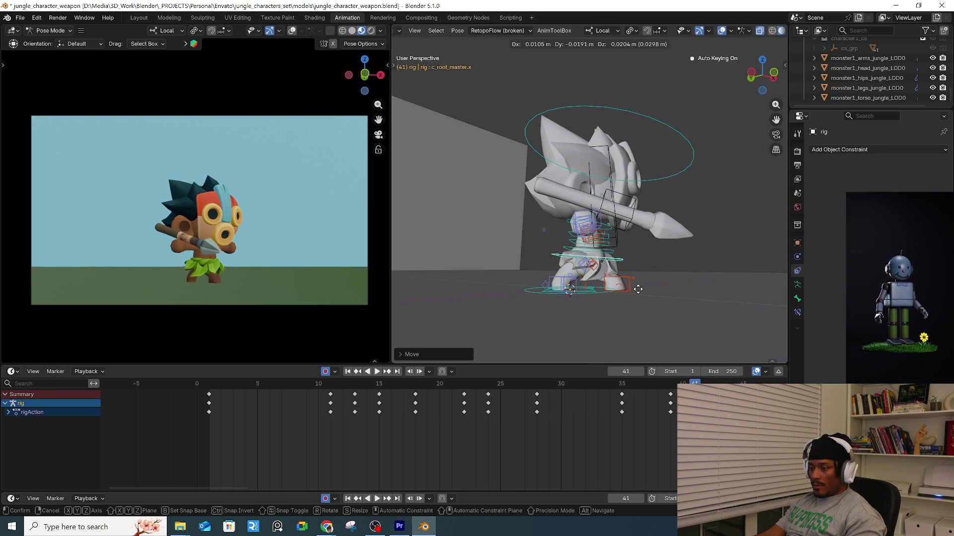
{"action": "key", "text": "Right"}
{"action": "key", "text": "Right"}
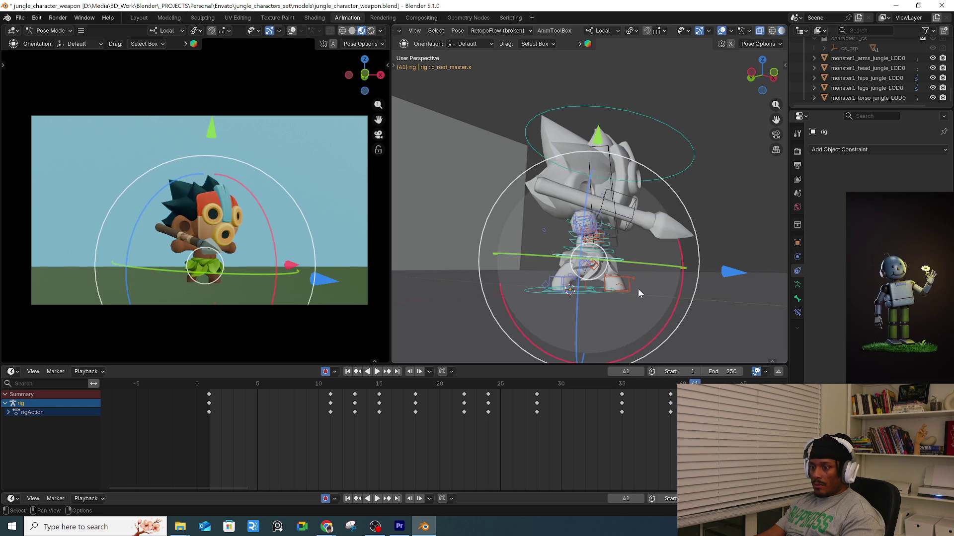
{"action": "key", "text": "Left"}
{"action": "key", "text": "Left"}
{"action": "key", "text": "Right"}
{"action": "key", "text": "Right"}
Trackball-rotate the root control c_root_master.x at frame 41.
{"action": "middle_click_drag", "start_coordinate": [642, 250], "coordinate": [598, 248]}
{"action": "key", "text": "g"}
{"action": "key", "text": "r"}
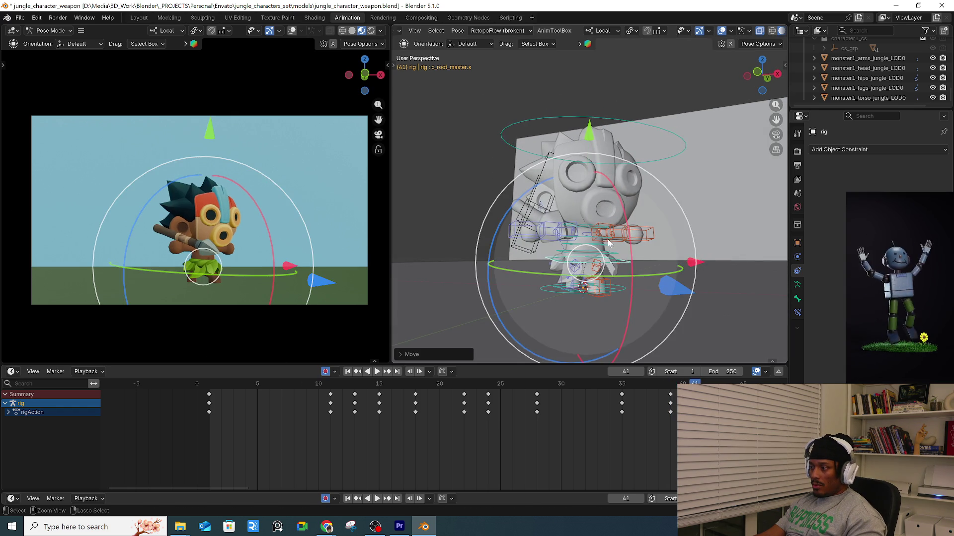
{"action": "key", "text": "r"}
{"action": "left_click", "coordinate": [582, 290]}
Rotate the right arm control c_arm_fk.r at frame 41 so the spear swings forward.
{"action": "mouse_move", "coordinate": [583, 291]}
{"action": "middle_mouse_down"}
{"action": "mouse_move", "coordinate": [603, 204]}
{"action": "mouse_move", "coordinate": [582, 238]}
{"action": "mouse_move", "coordinate": [608, 318]}
{"action": "middle_mouse_up"}
{"action": "left_click", "coordinate": [582, 238]}
{"action": "mouse_move", "coordinate": [608, 318]}
{"action": "left_mouse_down"}
{"action": "mouse_move", "coordinate": [663, 288]}
{"action": "mouse_move", "coordinate": [649, 291]}
{"action": "left_mouse_up"}
{"action": "mouse_move", "coordinate": [649, 291]}
{"action": "middle_mouse_down"}
{"action": "mouse_move", "coordinate": [609, 284]}
{"action": "mouse_move", "coordinate": [625, 309]}
{"action": "middle_mouse_up"}
{"action": "left_click_drag", "start_coordinate": [633, 299], "coordinate": [658, 272]}
{"action": "mouse_move", "coordinate": [658, 272]}
{"action": "middle_mouse_down"}
{"action": "mouse_move", "coordinate": [689, 227]}
{"action": "mouse_move", "coordinate": [662, 190]}
{"action": "mouse_move", "coordinate": [580, 242]}
{"action": "mouse_move", "coordinate": [626, 194]}
{"action": "mouse_move", "coordinate": [614, 185]}
{"action": "middle_mouse_up"}
{"action": "left_click_drag", "start_coordinate": [614, 186], "coordinate": [646, 211]}
{"action": "mouse_move", "coordinate": [646, 211]}
{"action": "middle_mouse_down"}
{"action": "mouse_move", "coordinate": [709, 244]}
{"action": "mouse_move", "coordinate": [624, 242]}
{"action": "mouse_move", "coordinate": [626, 228]}
{"action": "mouse_move", "coordinate": [639, 246]}
{"action": "middle_mouse_up"}
{"action": "scroll", "coordinate": [626, 234], "scroll_direction": "up", "scroll_amount": 3}
Rotate the right forearm c_forearm_fk.r and hand c_hand_fk.r into the forward spear grip.
{"action": "left_click", "coordinate": [616, 226]}
{"action": "key", "text": "r"}
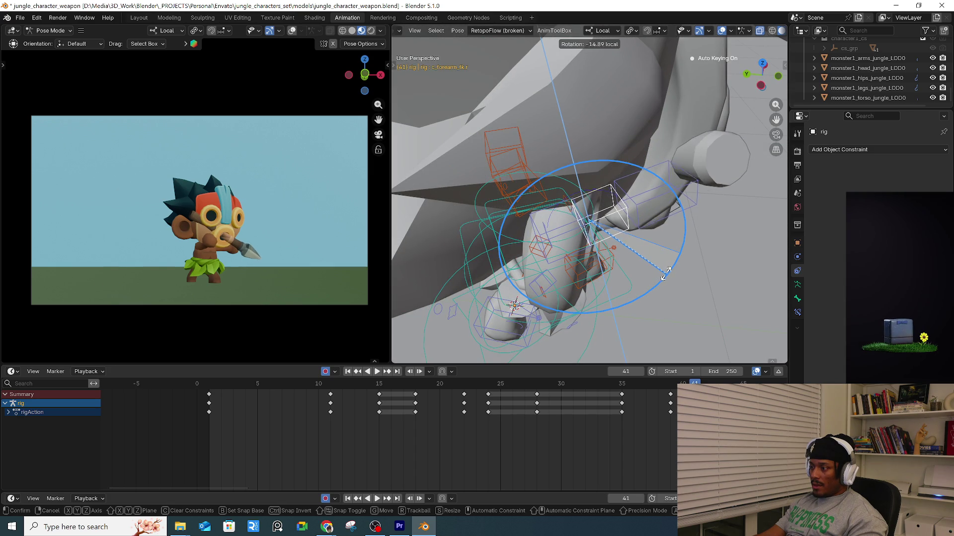
{"action": "left_click", "coordinate": [725, 256]}
{"action": "mouse_move", "coordinate": [725, 255]}
{"action": "middle_mouse_down"}
{"action": "mouse_move", "coordinate": [612, 236]}
{"action": "mouse_move", "coordinate": [691, 242]}
{"action": "mouse_move", "coordinate": [658, 231]}
{"action": "mouse_move", "coordinate": [671, 218]}
{"action": "middle_mouse_up"}
{"action": "left_click", "coordinate": [690, 241]}
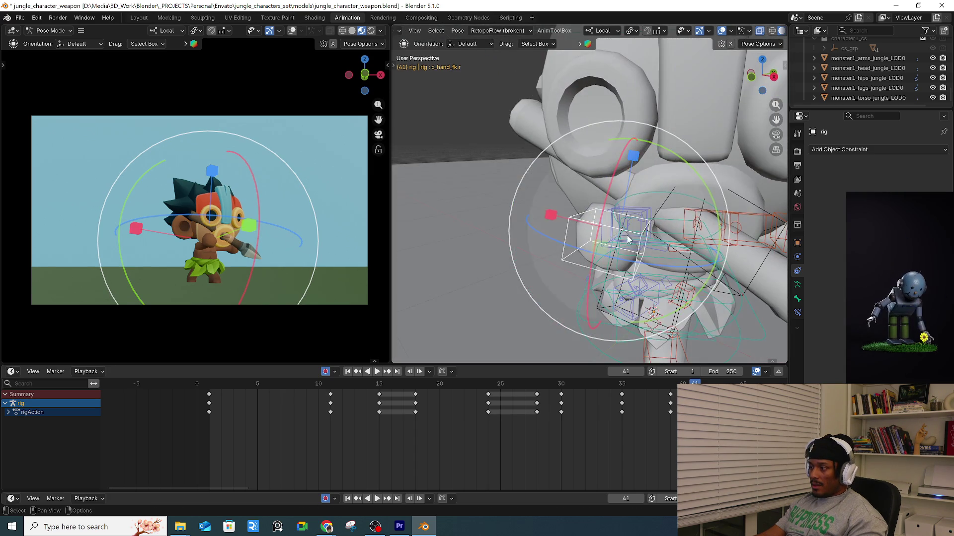
{"action": "key", "text": "r"}
{"action": "key", "text": "r"}
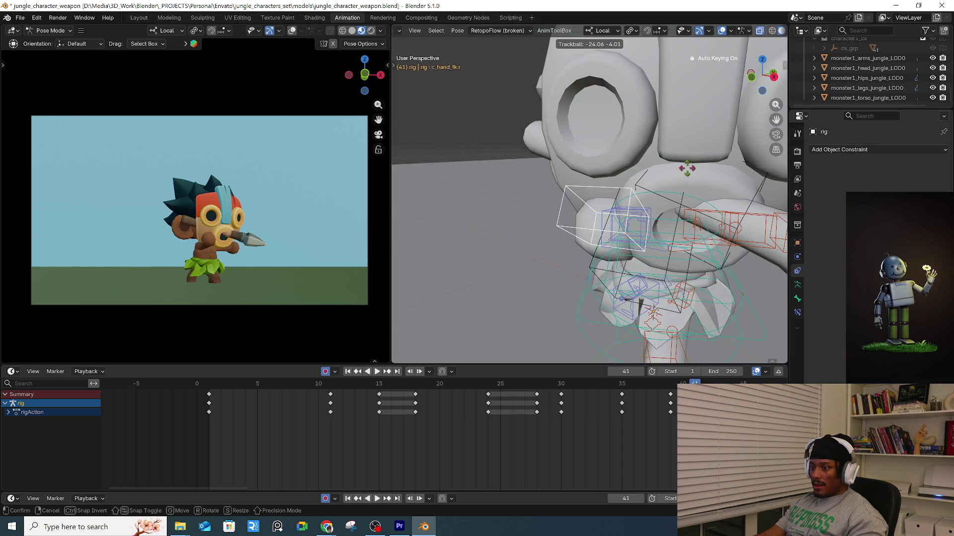
{"action": "left_click", "coordinate": [639, 211]}
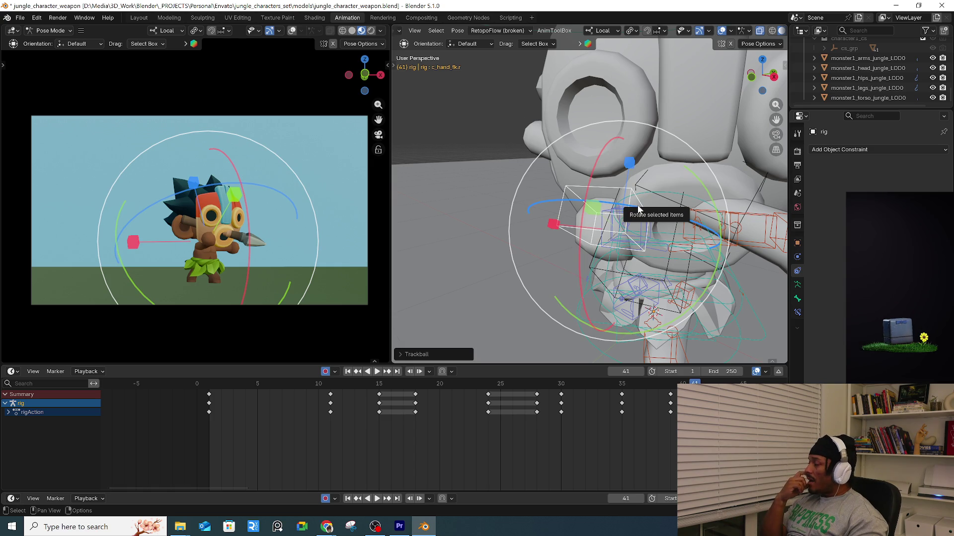
{"action": "mouse_move", "coordinate": [554, 266]}
{"action": "middle_mouse_down"}
{"action": "mouse_move", "coordinate": [662, 225]}
{"action": "mouse_move", "coordinate": [626, 253]}
{"action": "middle_mouse_up"}
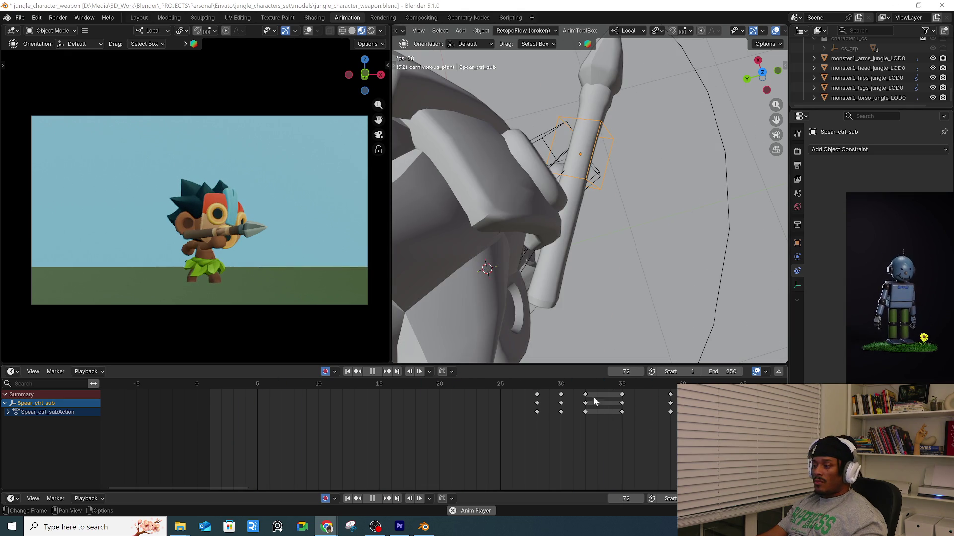
Stop playback and key the Spear_ctrl_sub spear control at frame 41.
{"action": "left_click", "coordinate": [531, 384]}
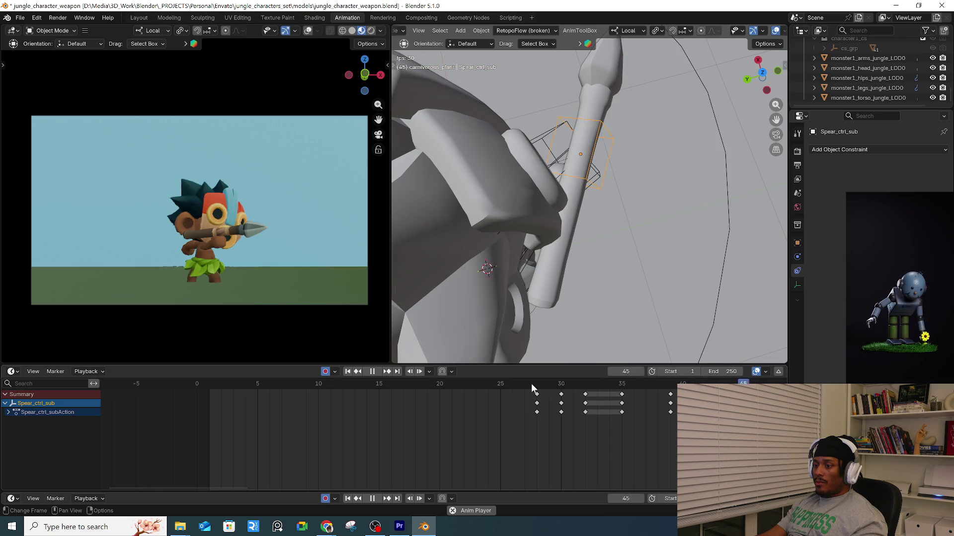
{"action": "left_click", "coordinate": [607, 155]}
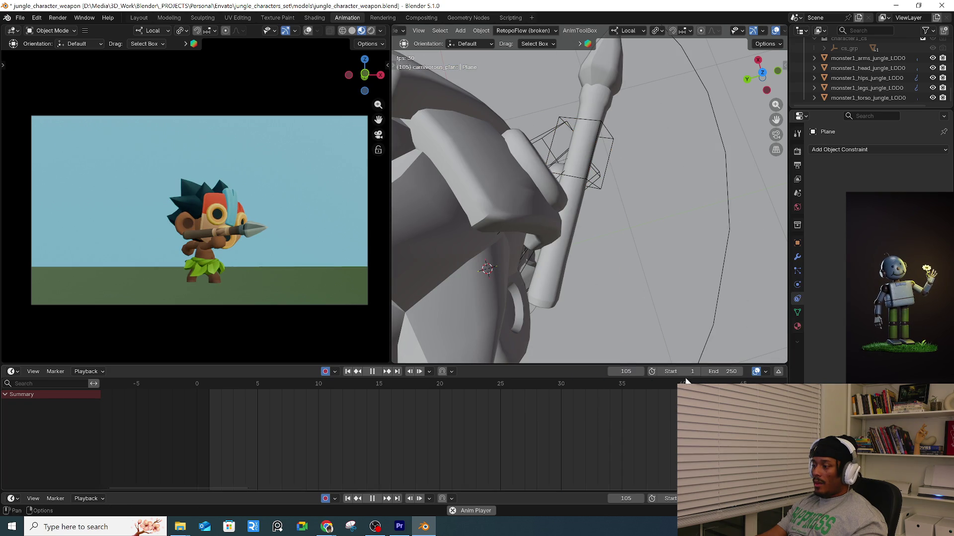
{"action": "left_click", "coordinate": [612, 137]}
{"action": "key", "text": "space"}
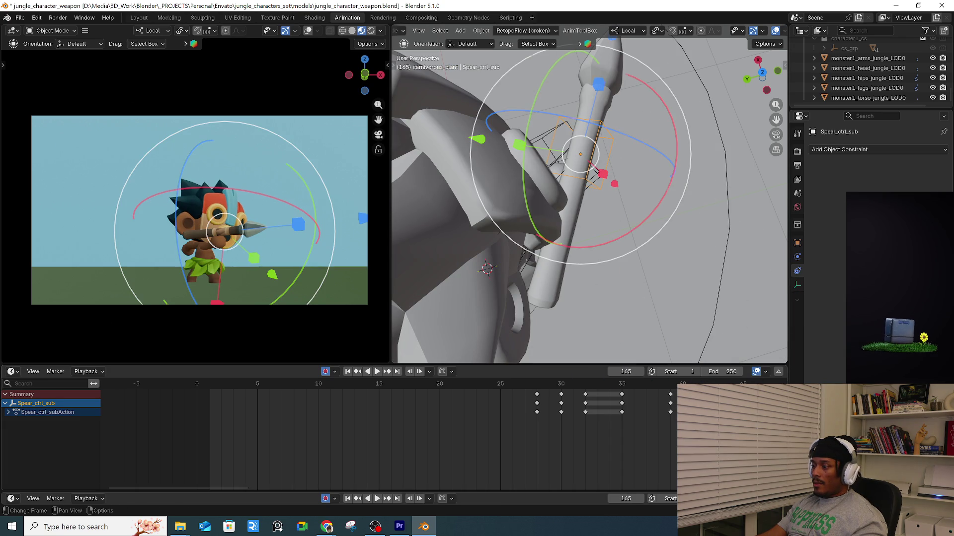
{"action": "scroll", "coordinate": [547, 413], "scroll_direction": "down", "scroll_amount": 3}
{"action": "key", "text": "i"}
Step through frames 41 to 44 to review the spear grip.
{"action": "left_click", "coordinate": [513, 384]}
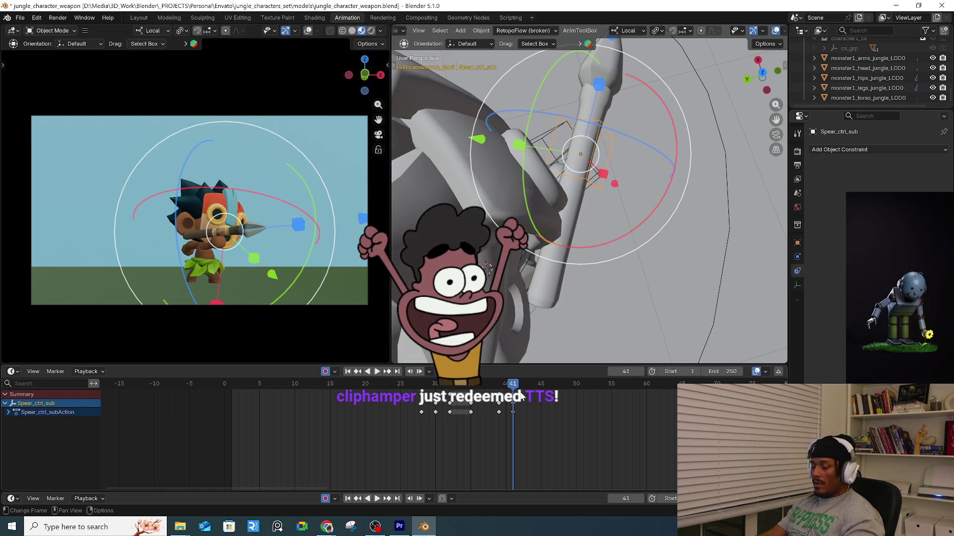
{"action": "key", "text": "Right"}
{"action": "key", "text": "Right"}
{"action": "key", "text": "Right"}
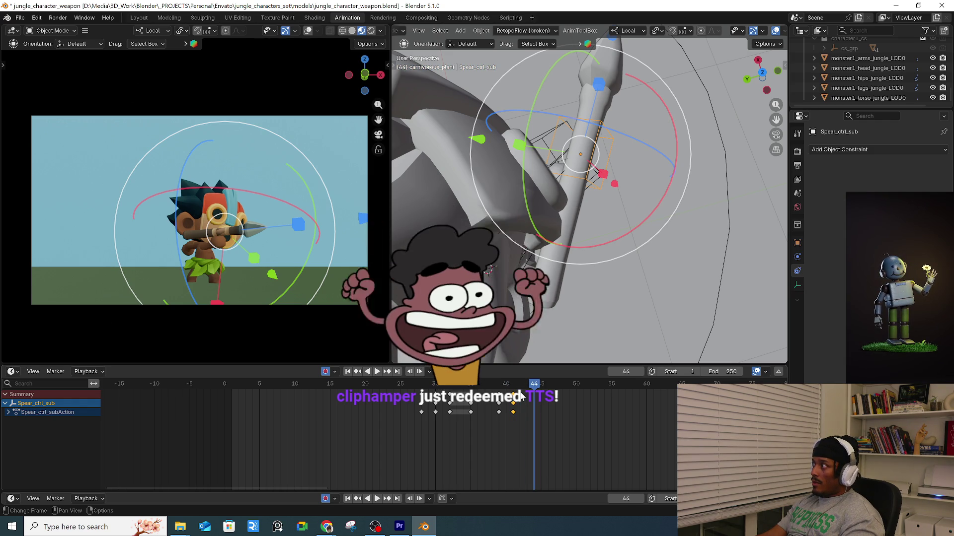
{"action": "key", "text": "Left"}
{"action": "key", "text": "Left"}
{"action": "key", "text": "Left"}
{"action": "key", "text": "Right"}
{"action": "key", "text": "Right"}
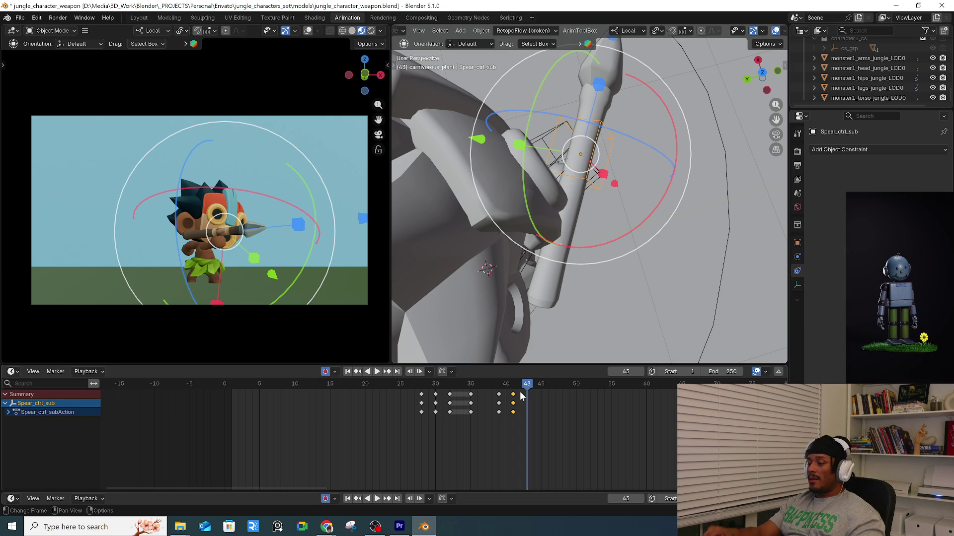
Step through the keyed frames around 41 to reach frame 43.
{"action": "key", "text": "Down"}
{"action": "key", "text": "Up"}
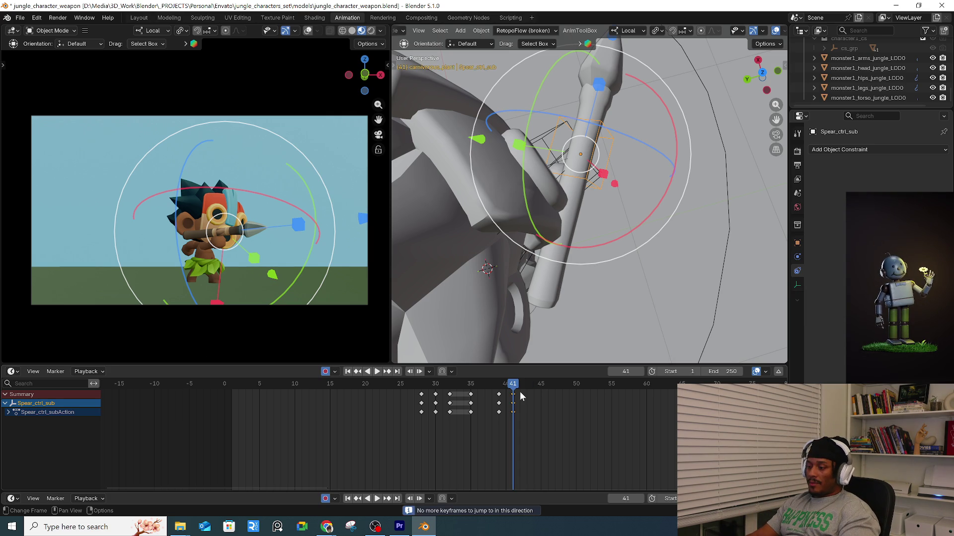
{"action": "key", "text": "Left"}
{"action": "key", "text": "Left"}
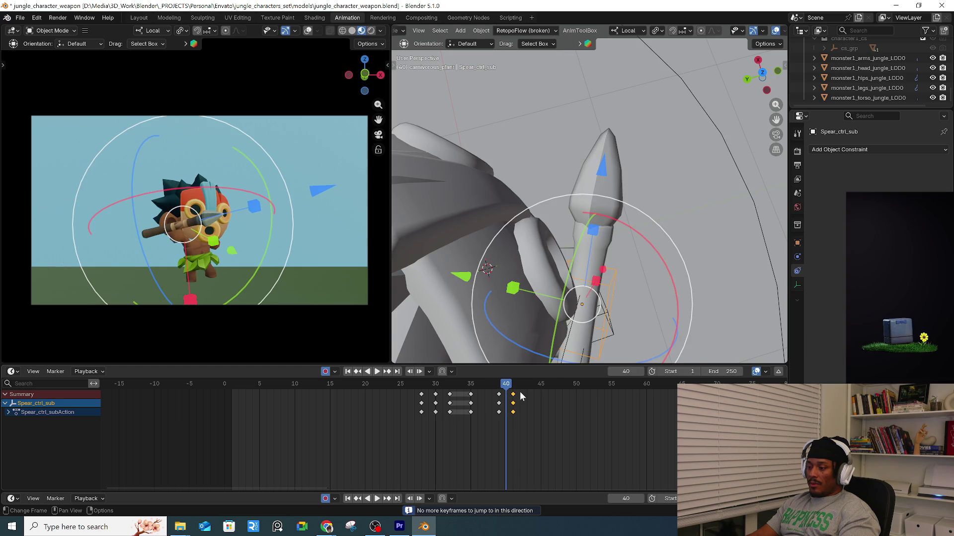
{"action": "key", "text": "Up"}
{"action": "key", "text": "Right"}
{"action": "key", "text": "Right"}
{"action": "key", "text": "Right"}
{"action": "key", "text": "Right"}
{"action": "key", "text": "Right"}
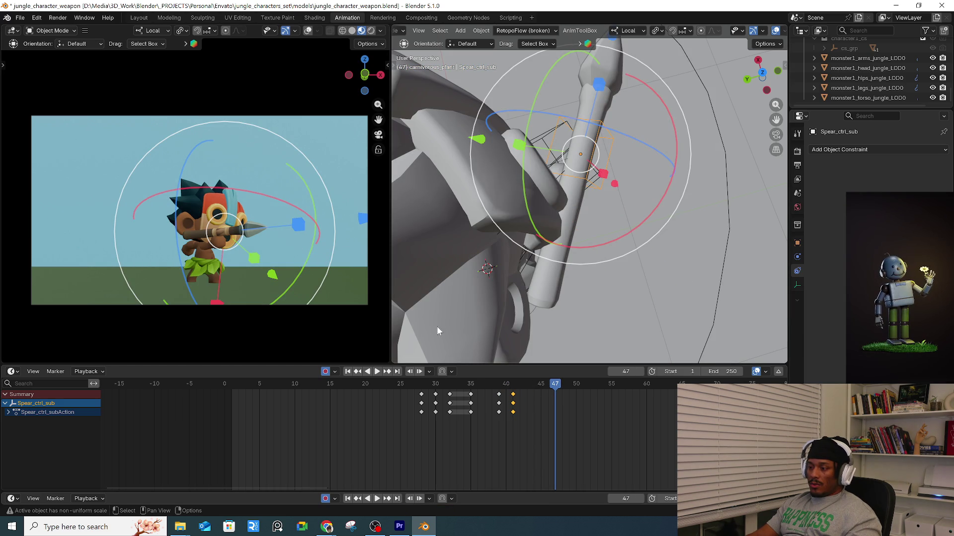
Try moving and rotating the spear control, then cancel and undo the stray moves.
{"action": "key", "text": "g"}
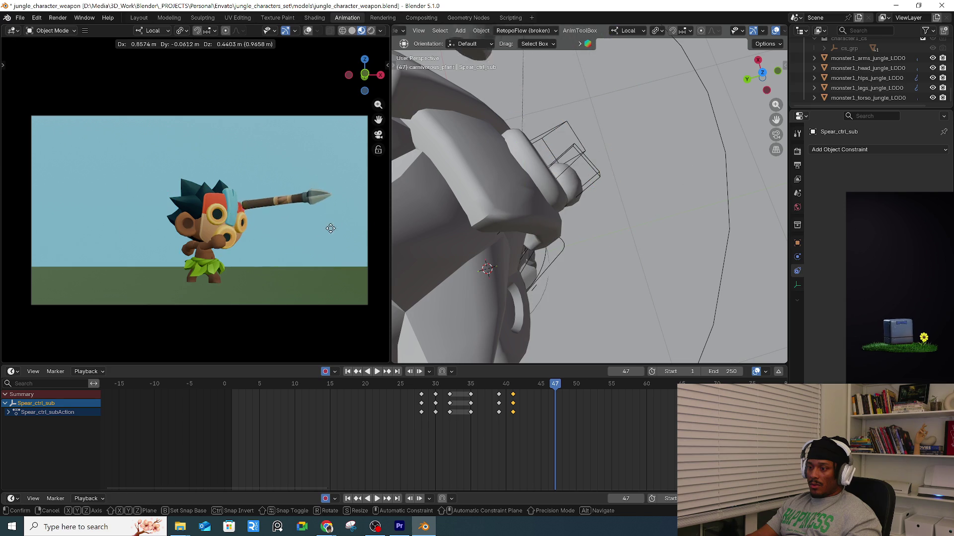
{"action": "left_click", "coordinate": [32, 208]}
{"action": "key", "text": "r"}
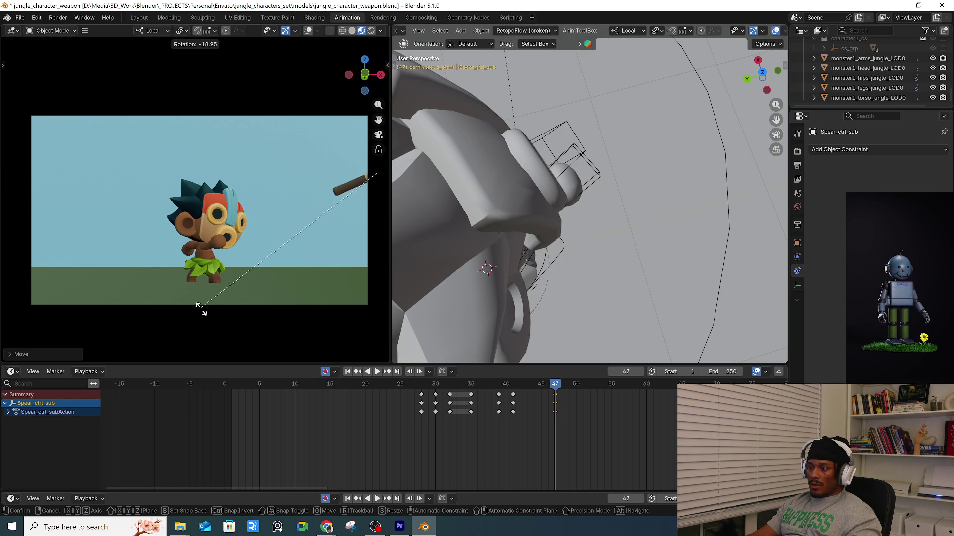
{"action": "left_click", "coordinate": [315, 266]}
{"action": "key", "text": "g"}
{"action": "right_click", "coordinate": [485, 219]}
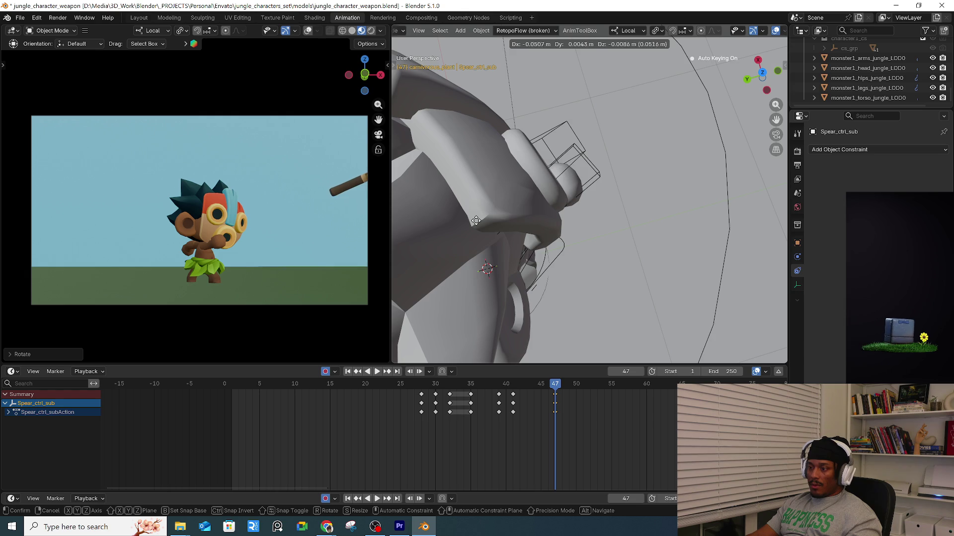
{"action": "mouse_move", "coordinate": [554, 189]}
{"action": "middle_mouse_down"}
{"action": "mouse_move", "coordinate": [657, 193]}
{"action": "mouse_move", "coordinate": [597, 124]}
{"action": "mouse_move", "coordinate": [607, 151]}
{"action": "mouse_move", "coordinate": [585, 194]}
{"action": "mouse_move", "coordinate": [608, 232]}
{"action": "middle_mouse_up"}
{"action": "key", "text": "KP_Decimal"}
{"action": "key", "text": "ctrl+z"}
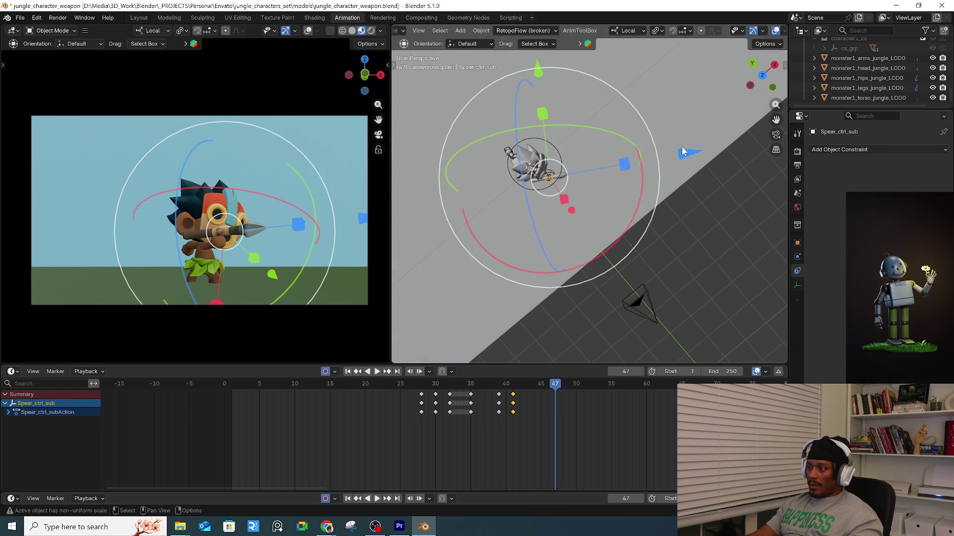
Slide Spear_ctrl_sub forward along its local Z axis.
{"action": "key", "text": "g"}
{"action": "key", "text": "z"}
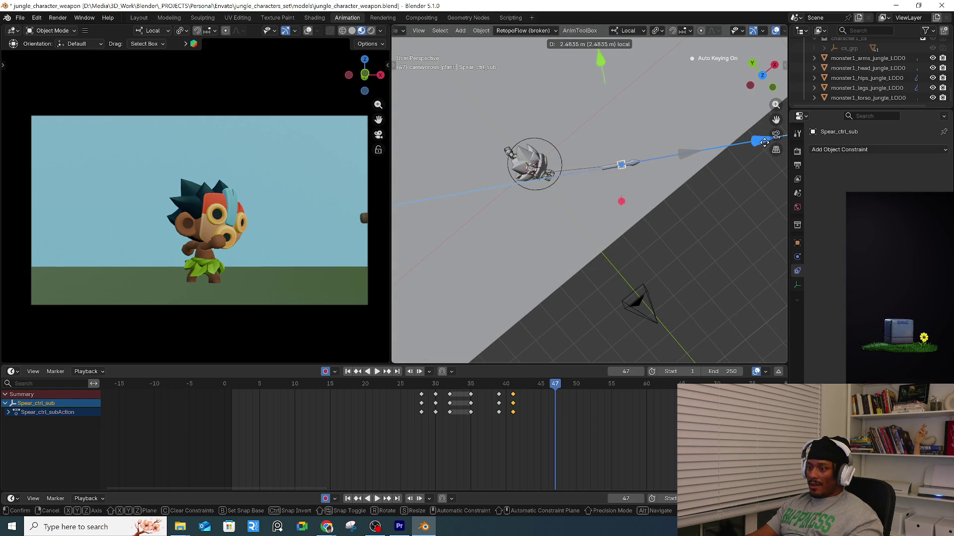
{"action": "left_click", "coordinate": [775, 142]}
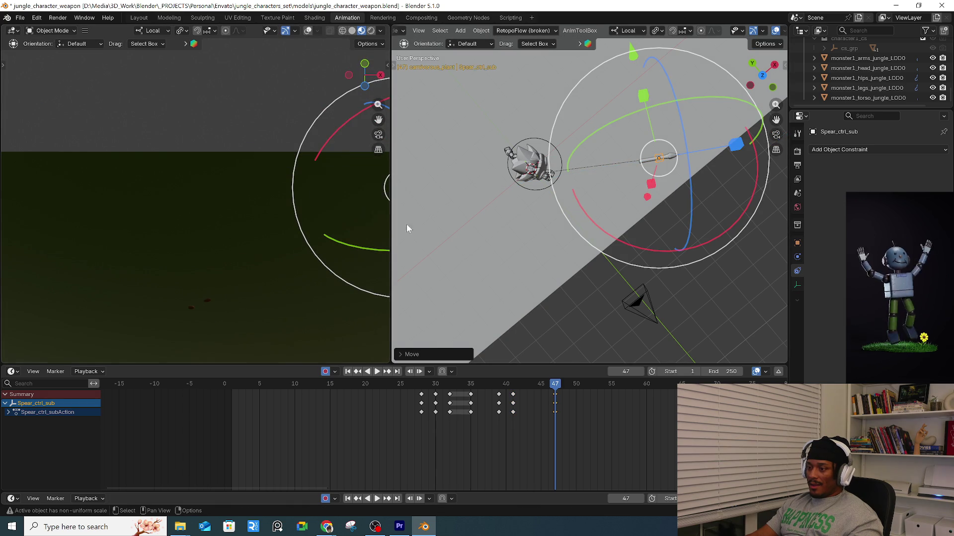
{"action": "scroll", "coordinate": [333, 218], "scroll_direction": "down", "scroll_amount": 2}
{"action": "key", "text": "KP_0"}
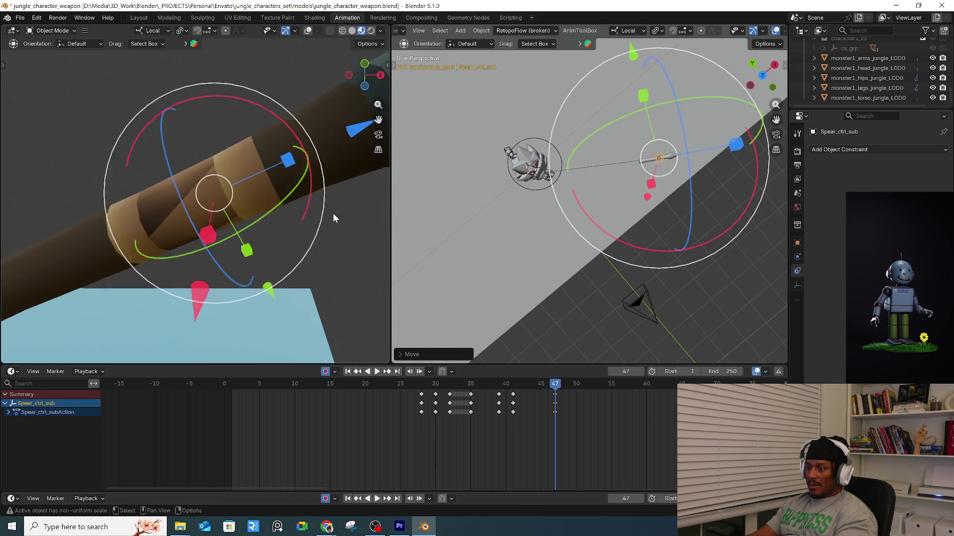
{"action": "mouse_move", "coordinate": [618, 239]}
{"action": "middle_mouse_down"}
{"action": "mouse_move", "coordinate": [632, 215]}
{"action": "mouse_move", "coordinate": [587, 242]}
{"action": "mouse_move", "coordinate": [538, 201]}
{"action": "middle_mouse_up"}
{"action": "left_click_drag", "start_coordinate": [567, 333], "coordinate": [566, 325]}
Fine-tune the spear's rotation and position, key it at frame 47, and play the thrust.
{"action": "key", "text": "r"}
{"action": "left_click", "coordinate": [673, 267]}
{"action": "key", "text": "g"}
{"action": "left_click", "coordinate": [673, 267]}
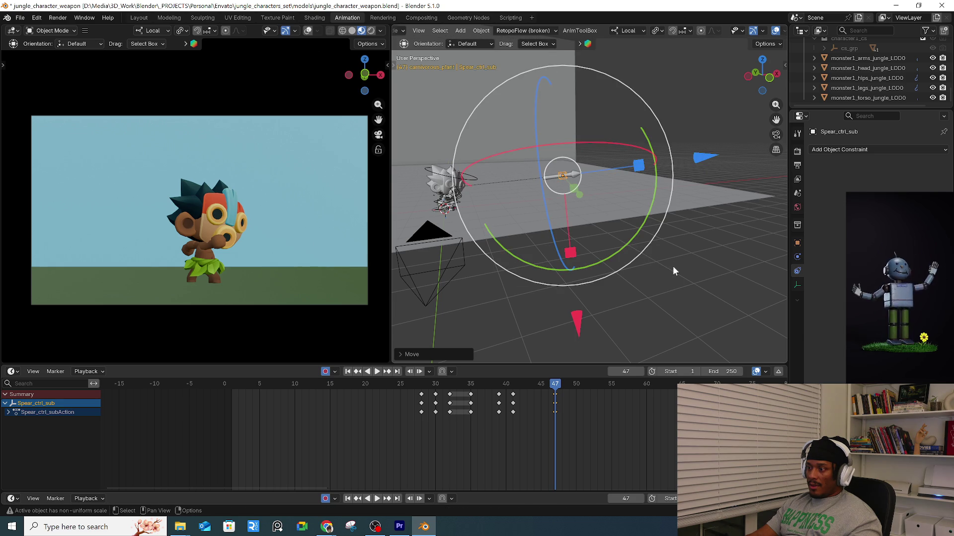
{"action": "key", "text": "i"}
{"action": "key", "text": "space"}
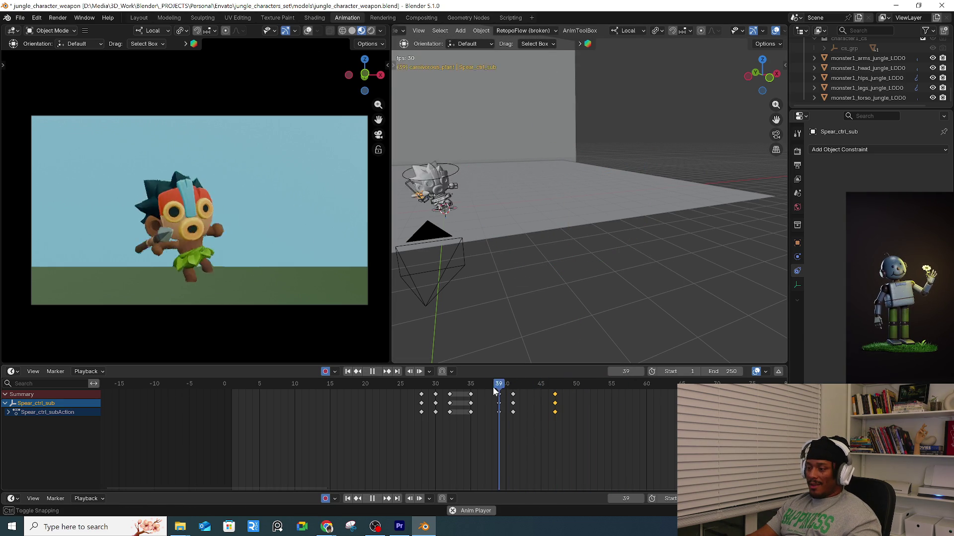
Stop at frame 42 and tilt the spear around its green axis to key the thrust pose.
{"action": "key", "text": "Escape"}
{"action": "left_click_drag", "start_coordinate": [496, 385], "coordinate": [517, 387]}
{"action": "key", "text": "space"}
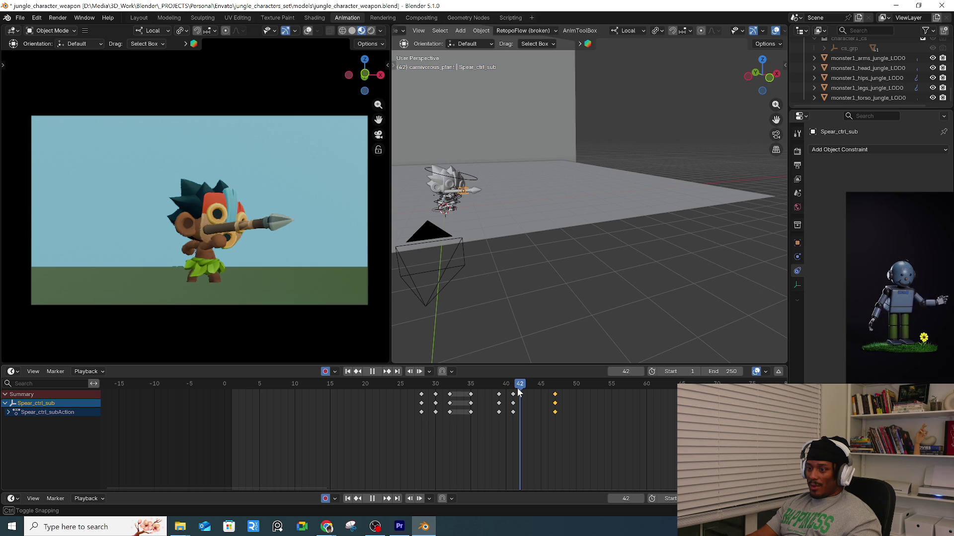
{"action": "key", "text": "Escape"}
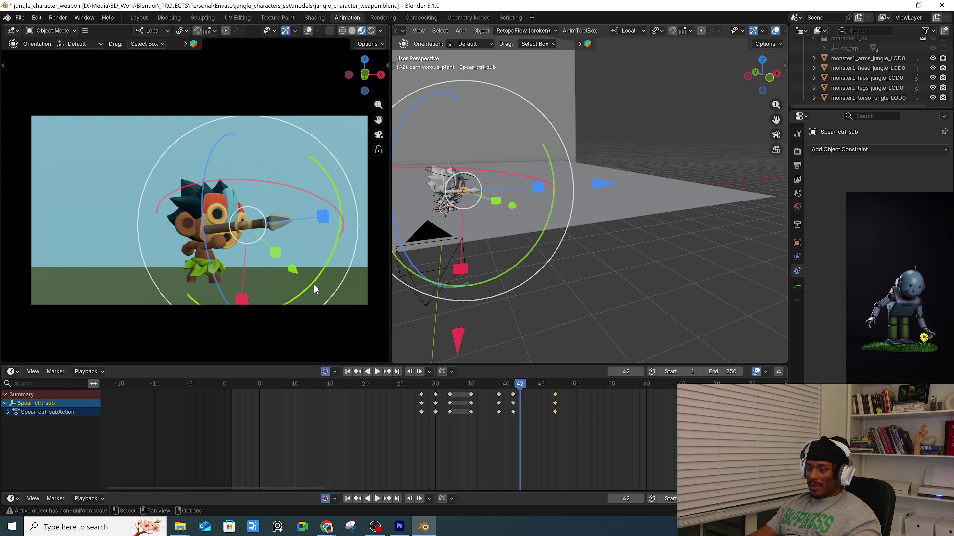
{"action": "left_click_drag", "start_coordinate": [322, 269], "coordinate": [331, 263]}
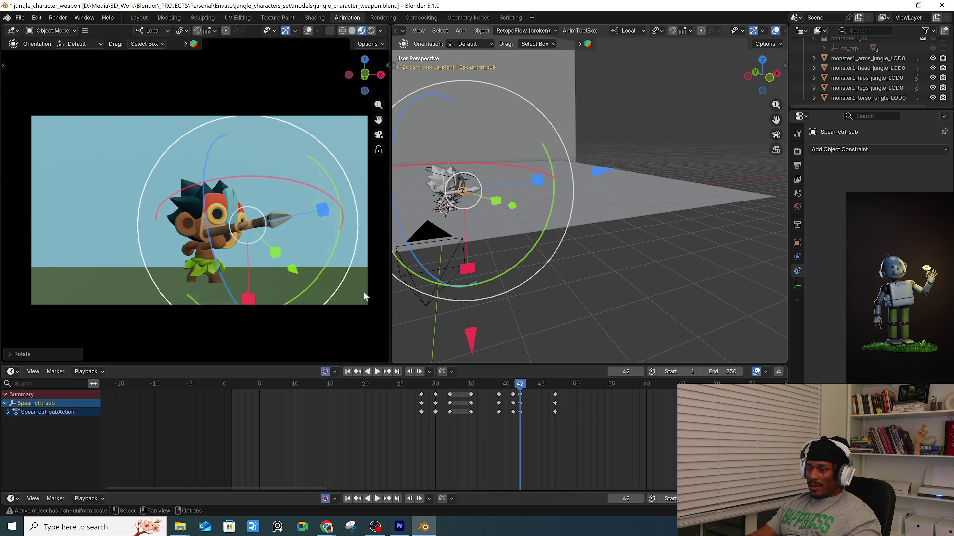
{"action": "key", "text": "space"}
Play back the thrust, return to frame 41, and frame the spear control for inspection.
{"action": "mouse_move", "coordinate": [528, 389]}
{"action": "left_mouse_down"}
{"action": "mouse_move", "coordinate": [539, 390]}
{"action": "mouse_move", "coordinate": [480, 396]}
{"action": "left_mouse_up"}
{"action": "key", "text": "space"}
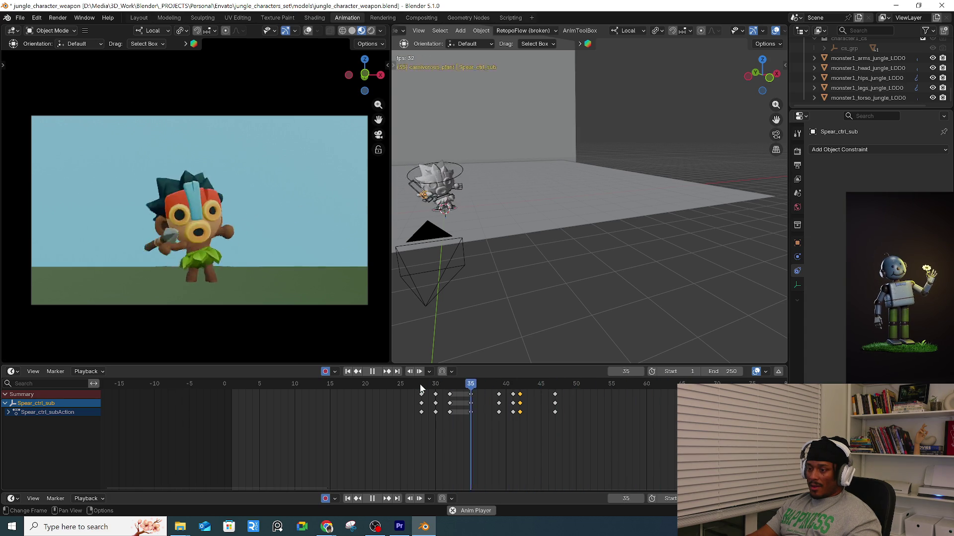
{"action": "mouse_move", "coordinate": [513, 389]}
{"action": "left_mouse_down"}
{"action": "mouse_move", "coordinate": [500, 390]}
{"action": "mouse_move", "coordinate": [513, 390]}
{"action": "left_mouse_up"}
{"action": "left_click_drag", "start_coordinate": [519, 391], "coordinate": [515, 393]}
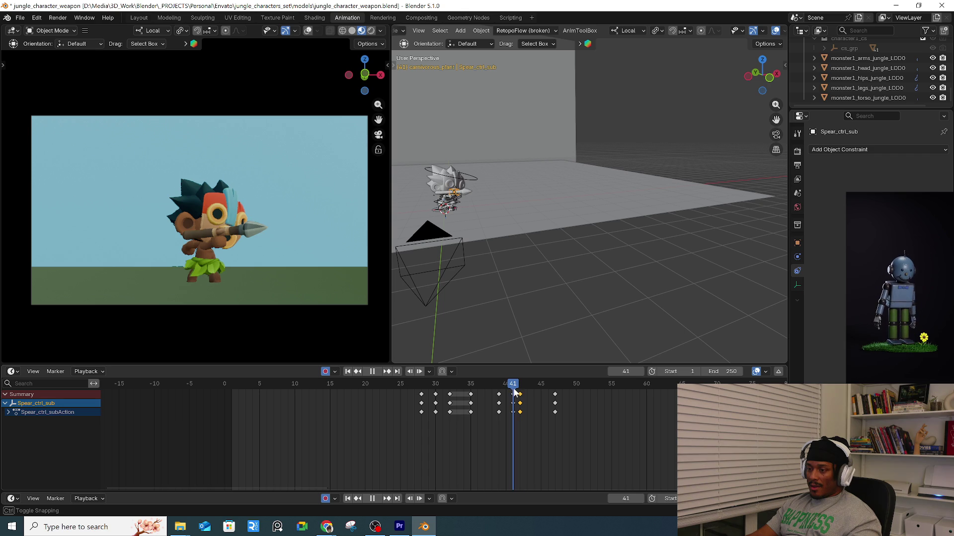
{"action": "key", "text": "KP_Decimal"}
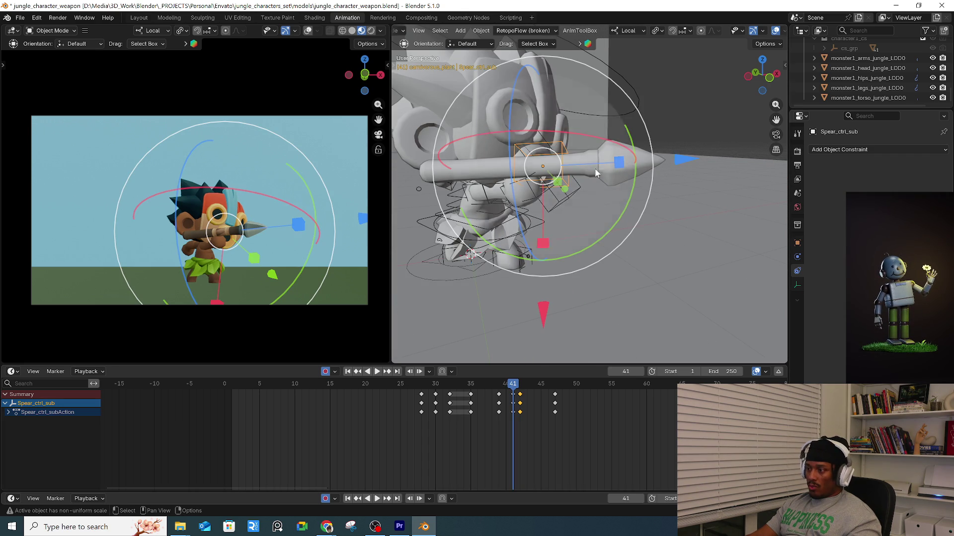
{"action": "middle_click_drag", "start_coordinate": [571, 200], "coordinate": [583, 248]}
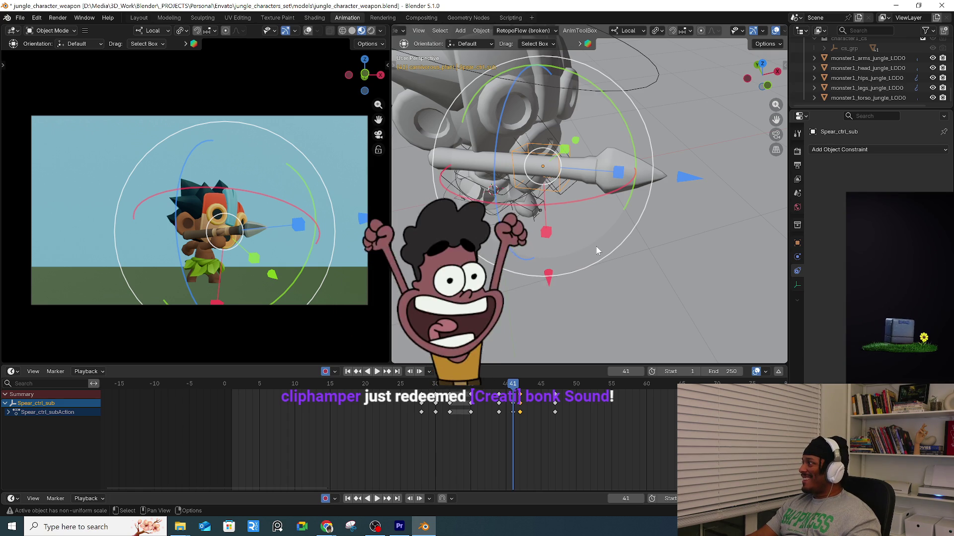
{"action": "mouse_move", "coordinate": [595, 245]}
{"action": "middle_mouse_down"}
{"action": "mouse_move", "coordinate": [604, 153]}
{"action": "mouse_move", "coordinate": [596, 169]}
{"action": "middle_mouse_up"}
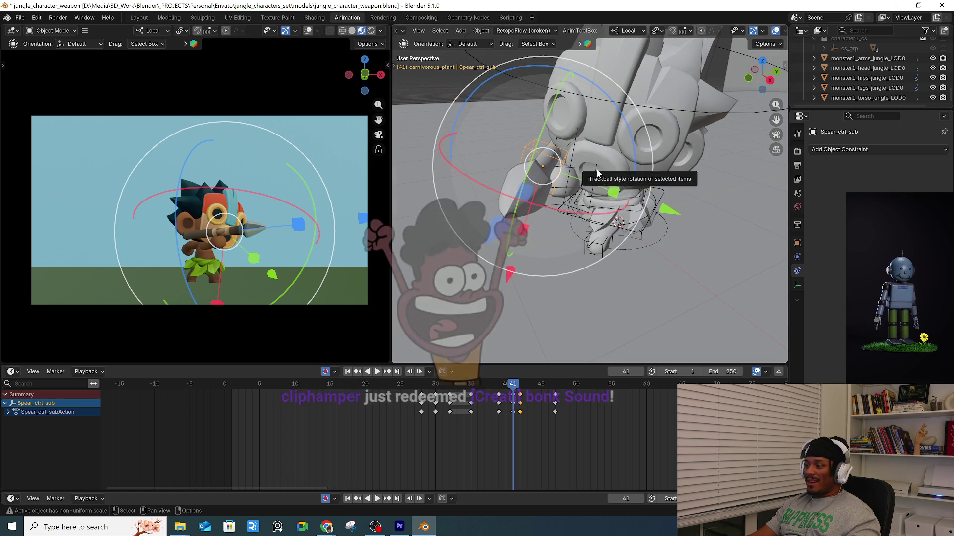
Select the rig and toggle it between Pose and Object Mode with the Ctrl+Tab pie.
{"action": "left_click", "coordinate": [595, 169]}
{"action": "key", "text": "ctrl+Tab"}
{"action": "left_click", "coordinate": [503, 185]}
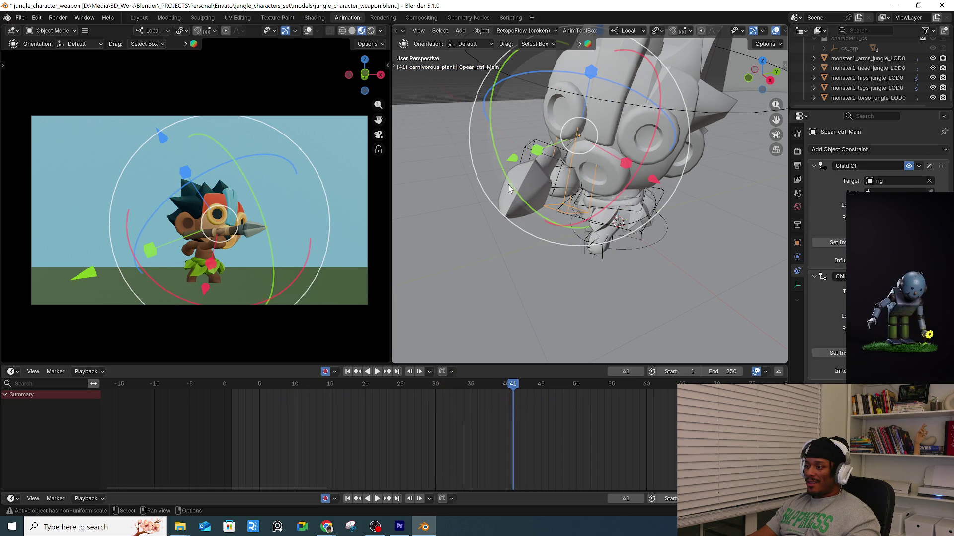
{"action": "left_click", "coordinate": [572, 189]}
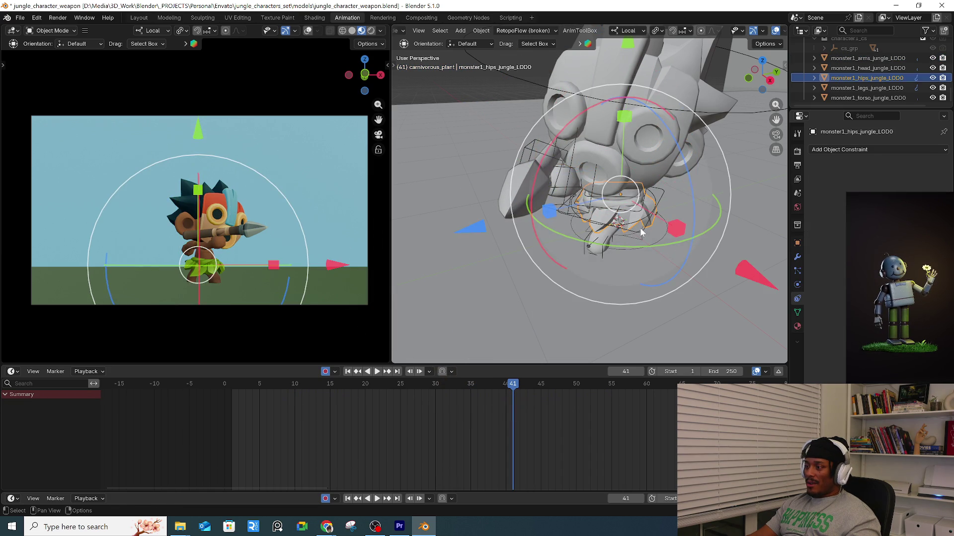
{"action": "left_click", "coordinate": [638, 231]}
{"action": "key", "text": "ctrl+Tab"}
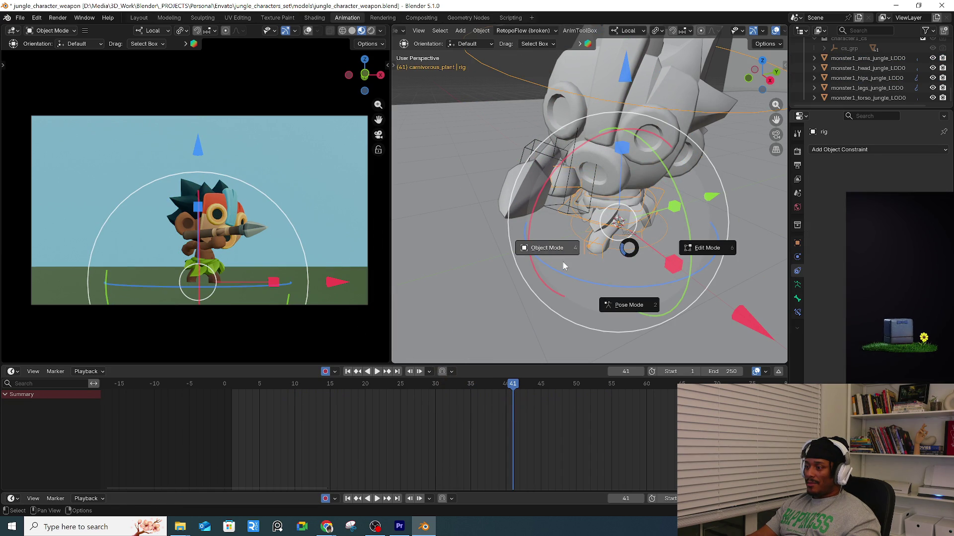
{"action": "left_click", "coordinate": [604, 251]}
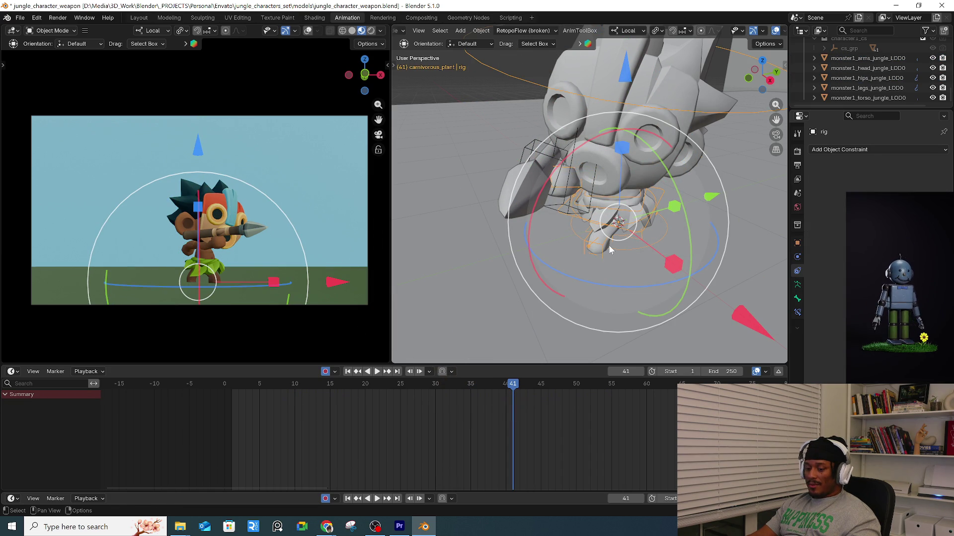
{"action": "key", "text": "ctrl+Tab"}
{"action": "left_click", "coordinate": [625, 318]}
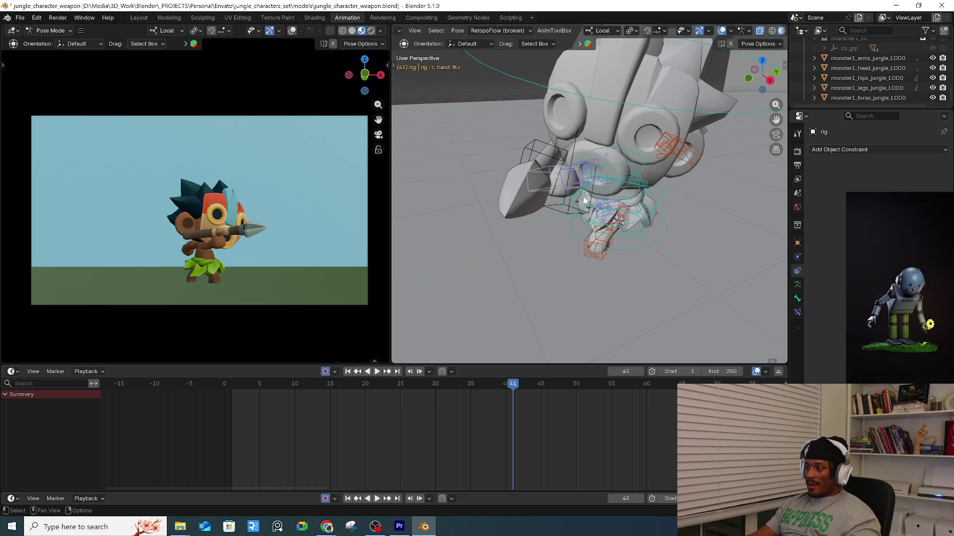
{"action": "key", "text": "ctrl+Tab"}
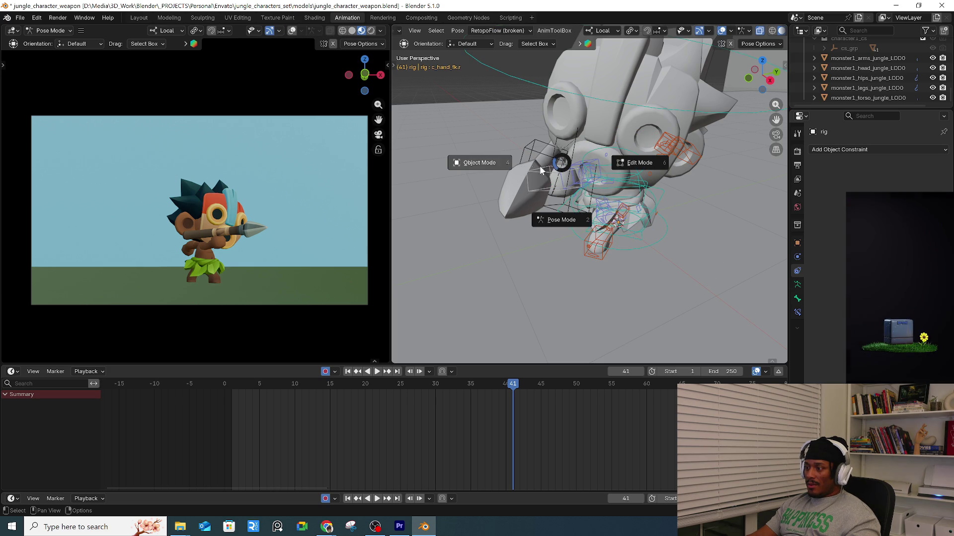
{"action": "left_click", "coordinate": [578, 147]}
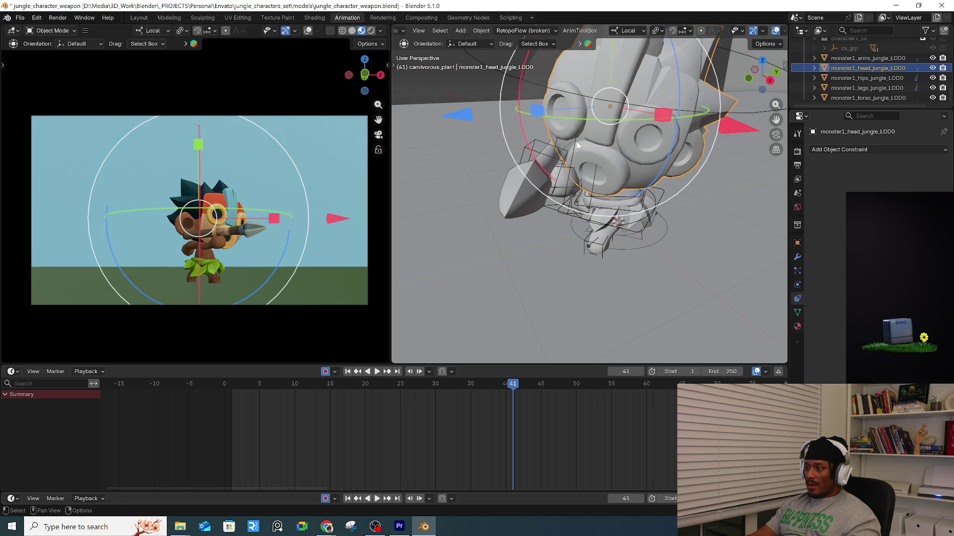
Key Spear_ctrl_Main at frame 41, then play and compare frames 41 and 42.
{"action": "left_click", "coordinate": [577, 144]}
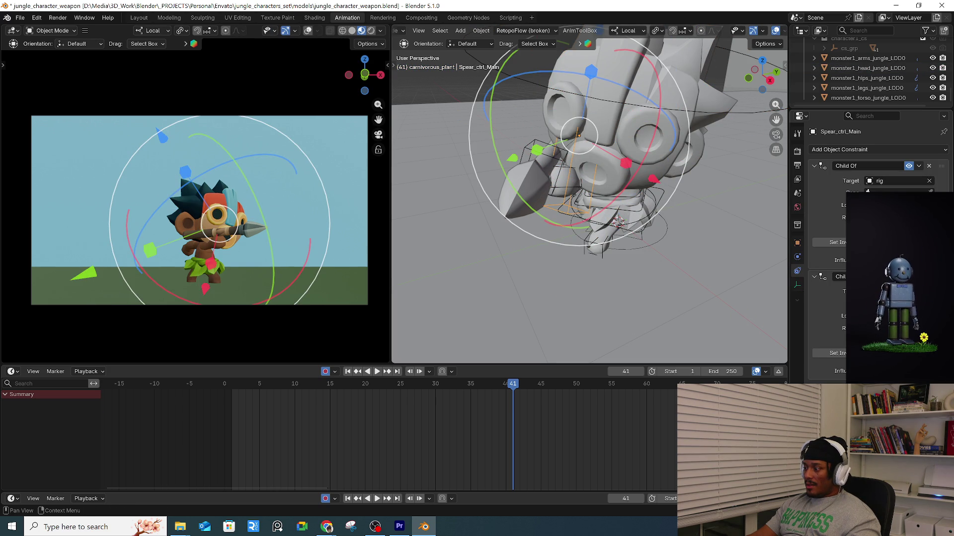
{"action": "key", "text": "i"}
{"action": "left_click", "coordinate": [561, 165]}
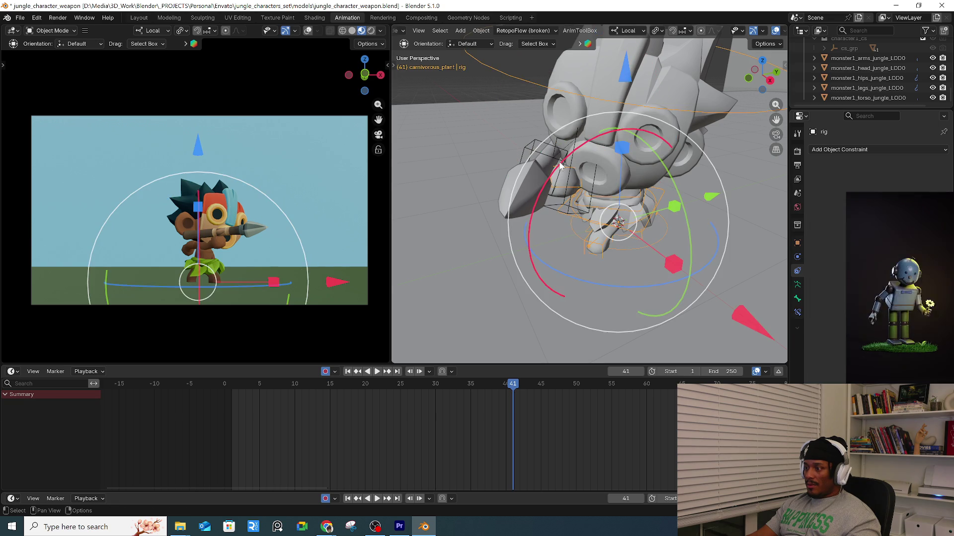
{"action": "left_click", "coordinate": [562, 165]}
{"action": "left_click", "coordinate": [561, 163]}
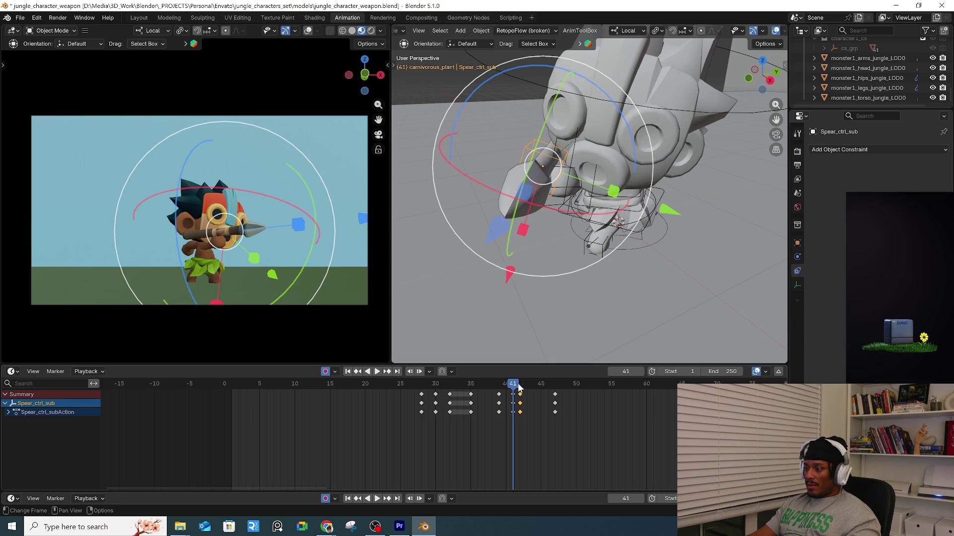
{"action": "key", "text": "space"}
{"action": "key", "text": "Left"}
{"action": "left_click_drag", "start_coordinate": [517, 391], "coordinate": [516, 392]}
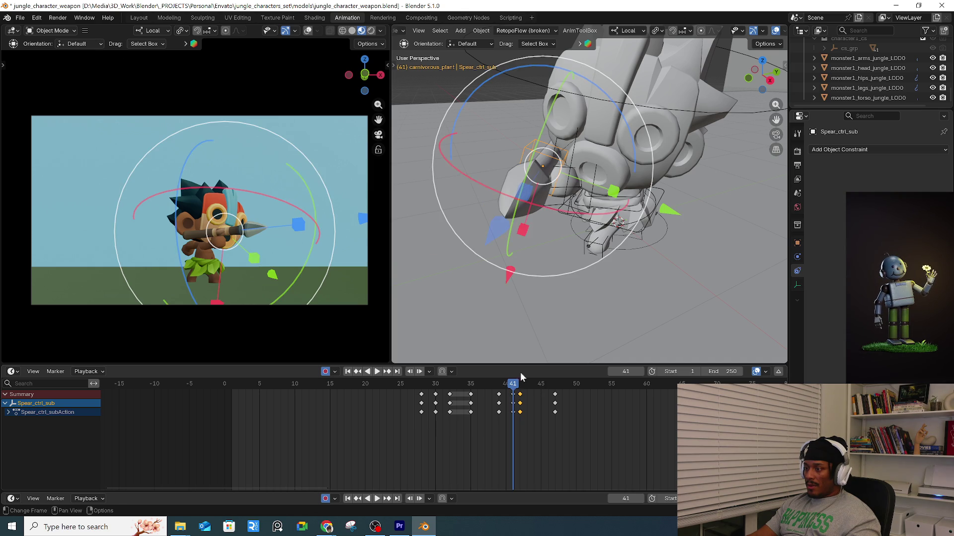
{"action": "left_click", "coordinate": [575, 148]}
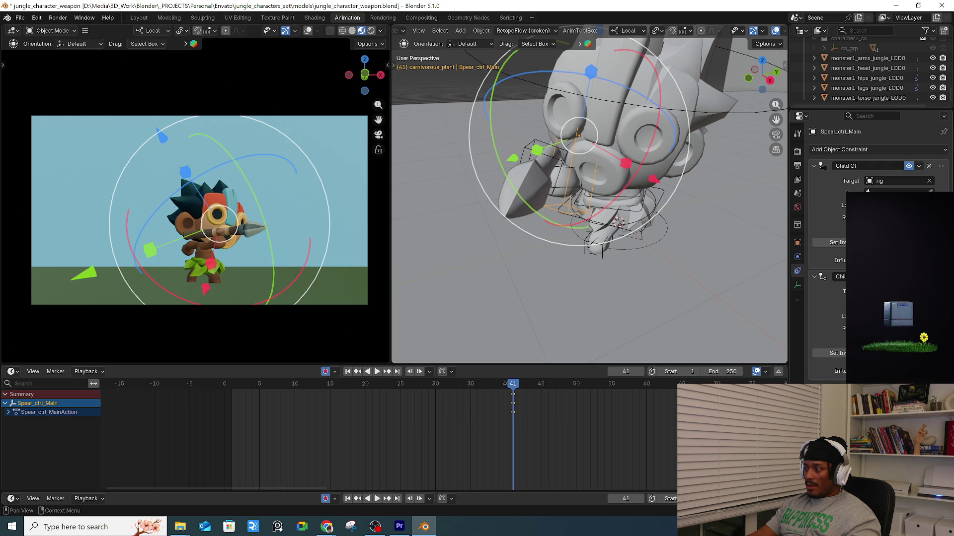
{"action": "mouse_move", "coordinate": [498, 385]}
{"action": "left_mouse_down"}
{"action": "mouse_move", "coordinate": [576, 384]}
{"action": "mouse_move", "coordinate": [519, 384]}
{"action": "left_mouse_up"}
{"action": "key", "text": "i"}
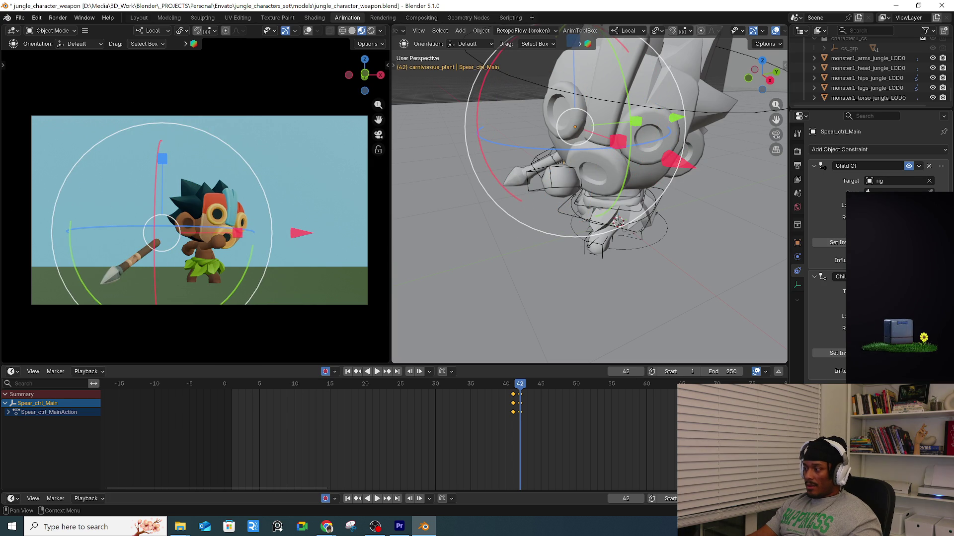
{"action": "key", "text": "ctrl+z"}
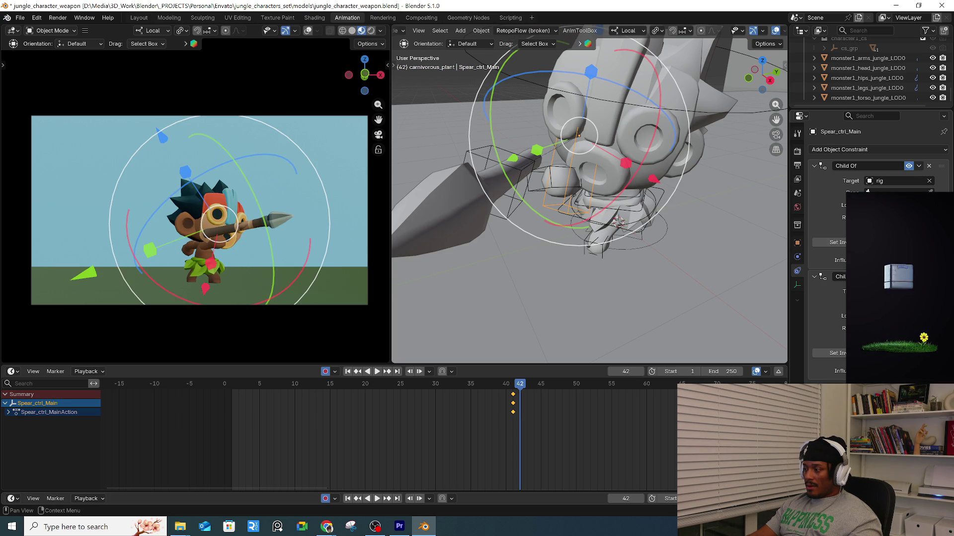
{"action": "key", "text": "ctrl+z"}
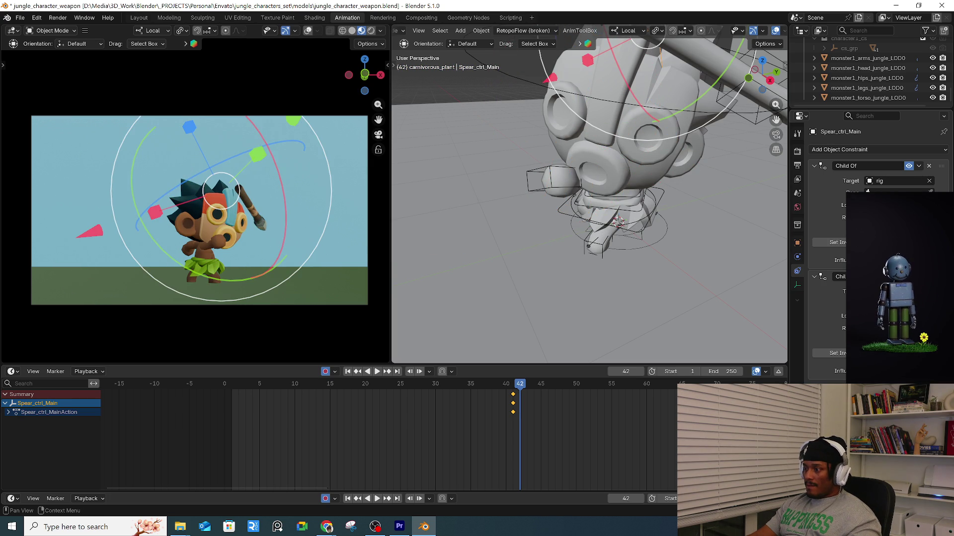
{"action": "key", "text": "ctrl+shift+z"}
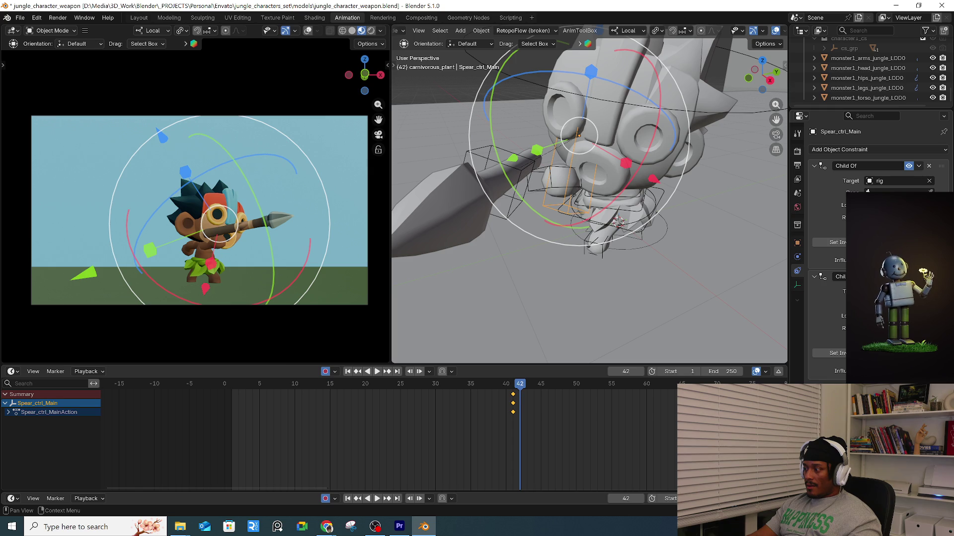
{"action": "key", "text": "ctrl+z"}
{"action": "key", "text": "ctrl+z"}
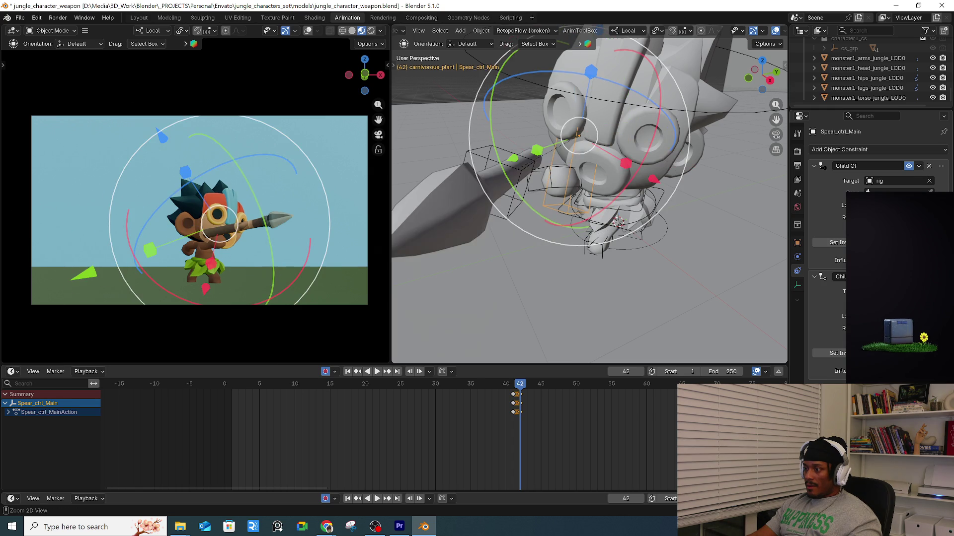
{"action": "key", "text": "ctrl+shift+z"}
{"action": "key", "text": "ctrl+shift+z"}
{"action": "key", "text": "ctrl+z"}
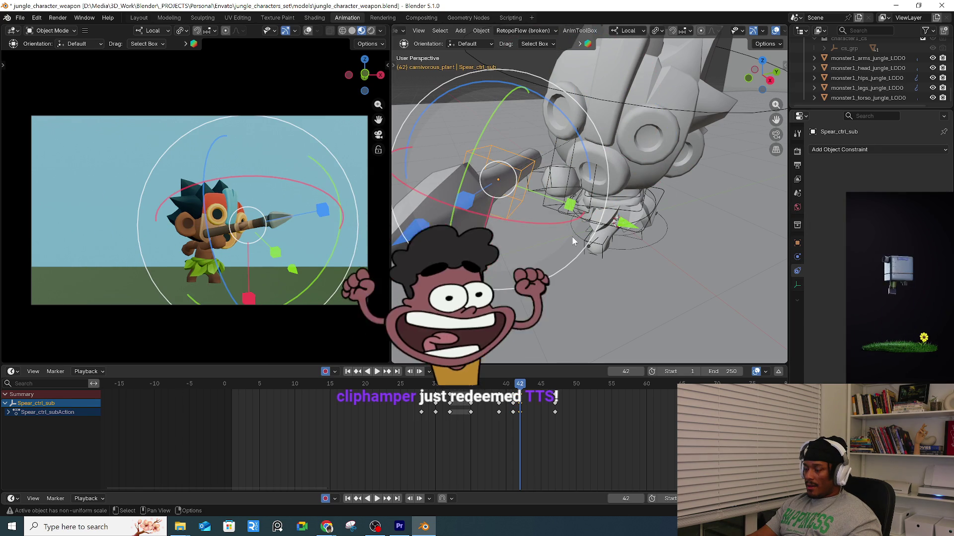
Rotate Spear_ctrl_Main at frame 42 to swing the spear down toward the ground.
{"action": "right_click", "coordinate": [572, 239]}
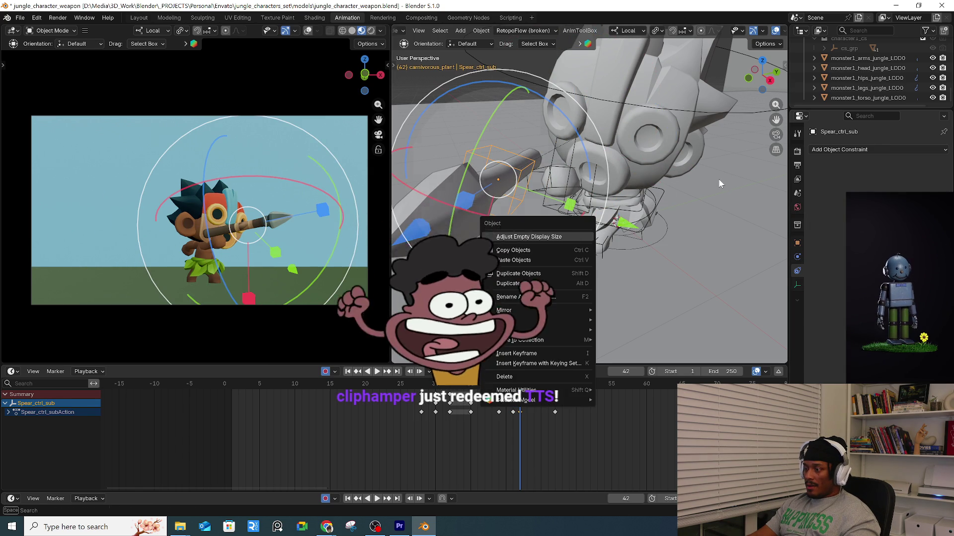
{"action": "left_click", "coordinate": [570, 168]}
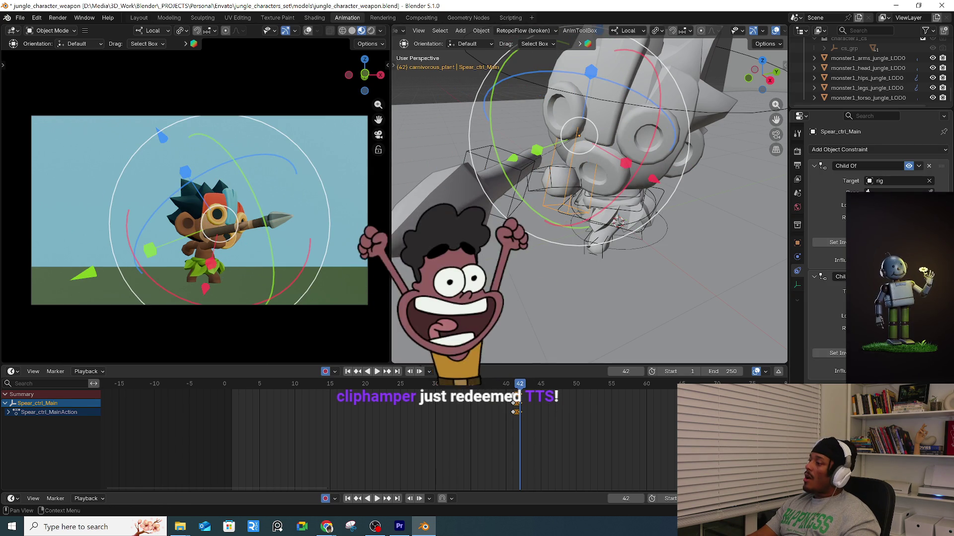
{"action": "left_click_drag", "start_coordinate": [520, 385], "coordinate": [520, 386]}
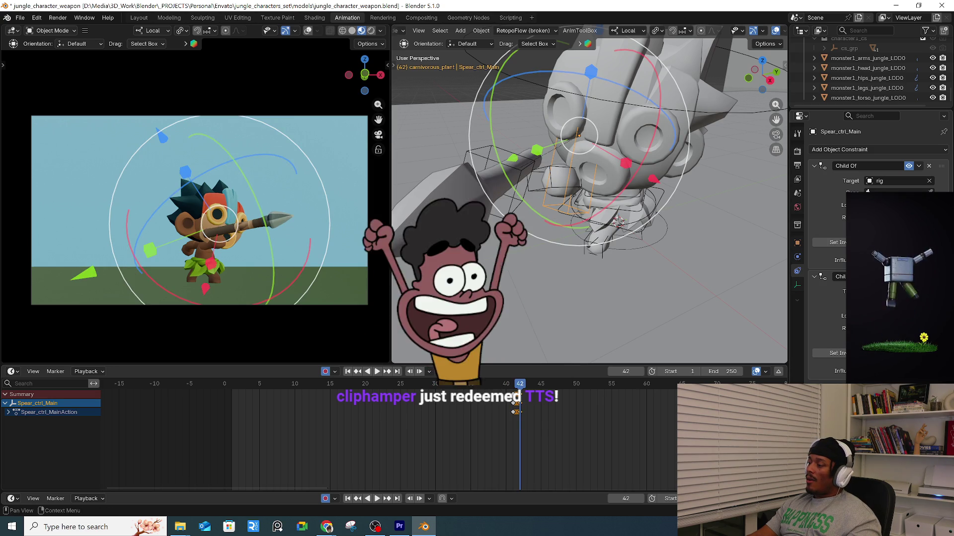
{"action": "mouse_move", "coordinate": [489, 149]}
{"action": "left_mouse_down"}
{"action": "mouse_move", "coordinate": [447, 224]}
{"action": "mouse_move", "coordinate": [536, 150]}
{"action": "left_mouse_up"}
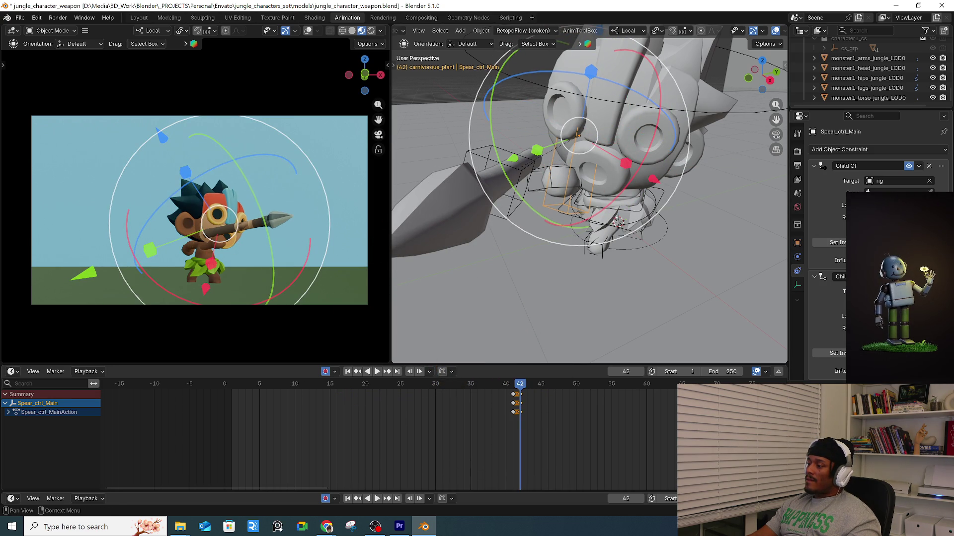
Snap the 3D cursor to Spear_ctrl_sub, undo a stray rotation, and reselect the sub control.
{"action": "left_click", "coordinate": [462, 151]}
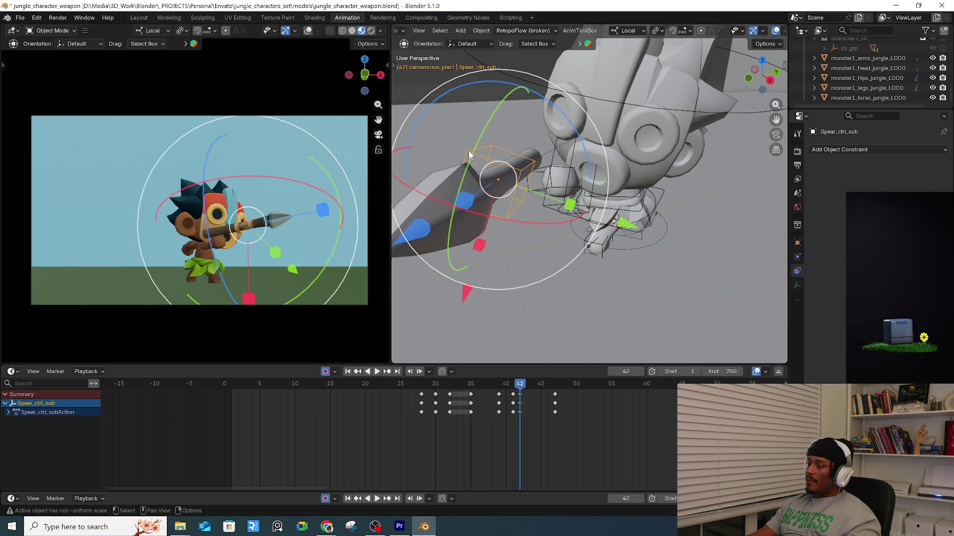
{"action": "key", "text": "shift+s"}
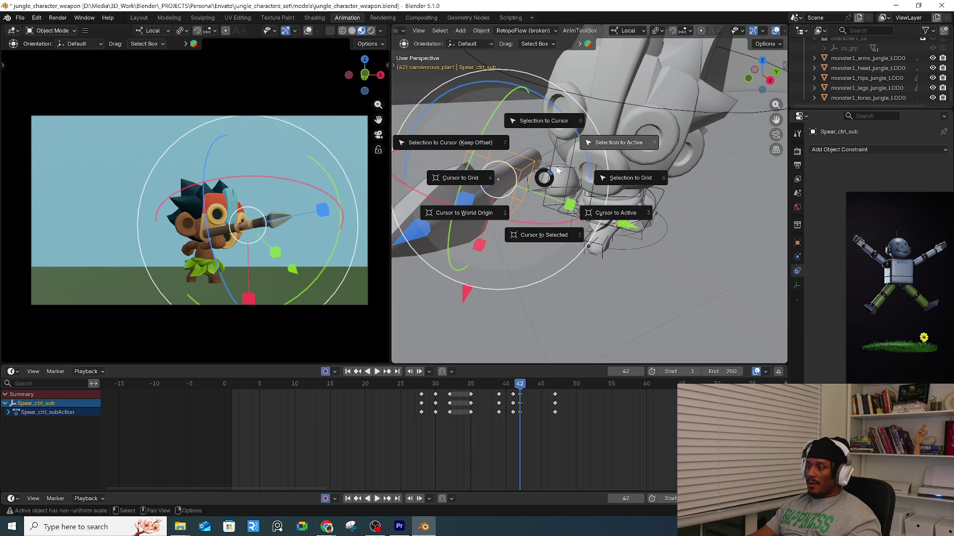
{"action": "left_click", "coordinate": [546, 237]}
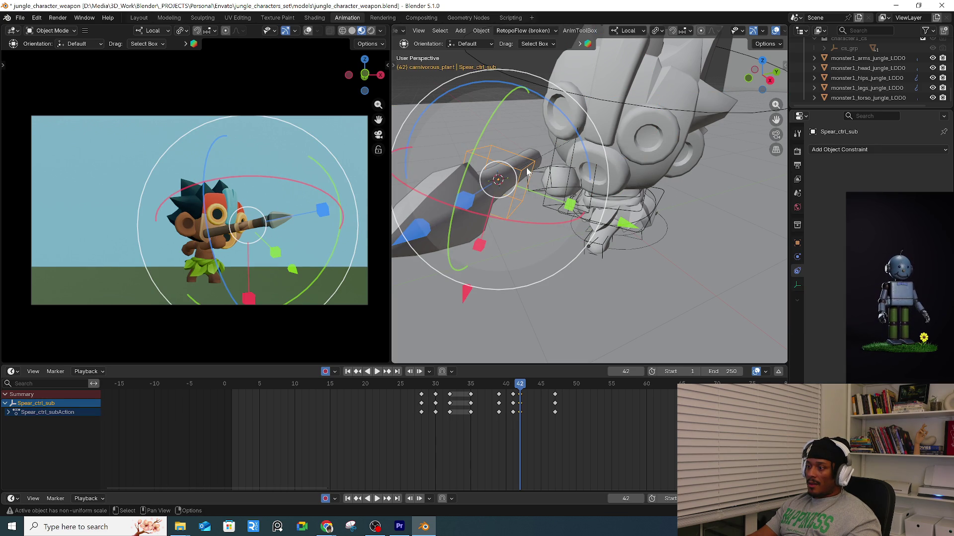
{"action": "left_click", "coordinate": [557, 164]}
{"action": "left_click", "coordinate": [554, 164]}
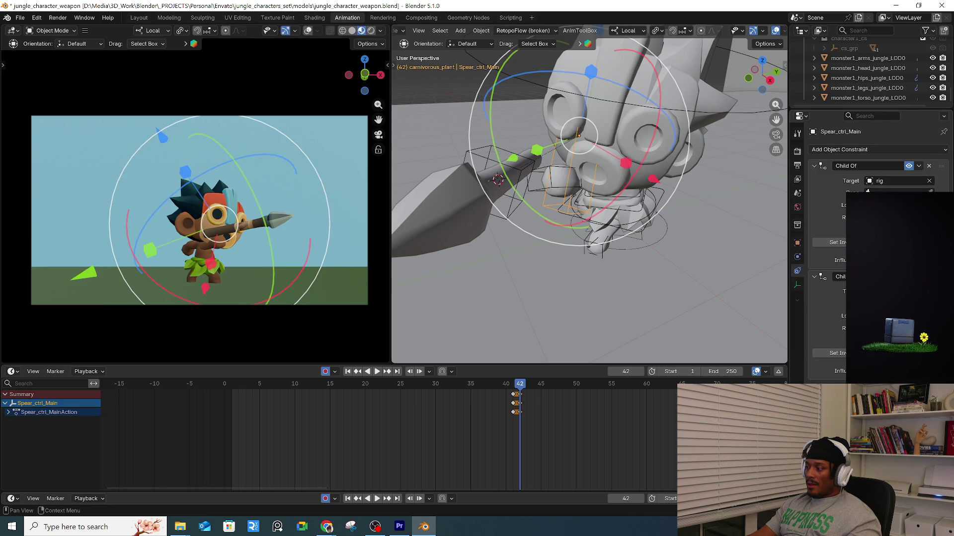
{"action": "key", "text": "ctrl+z"}
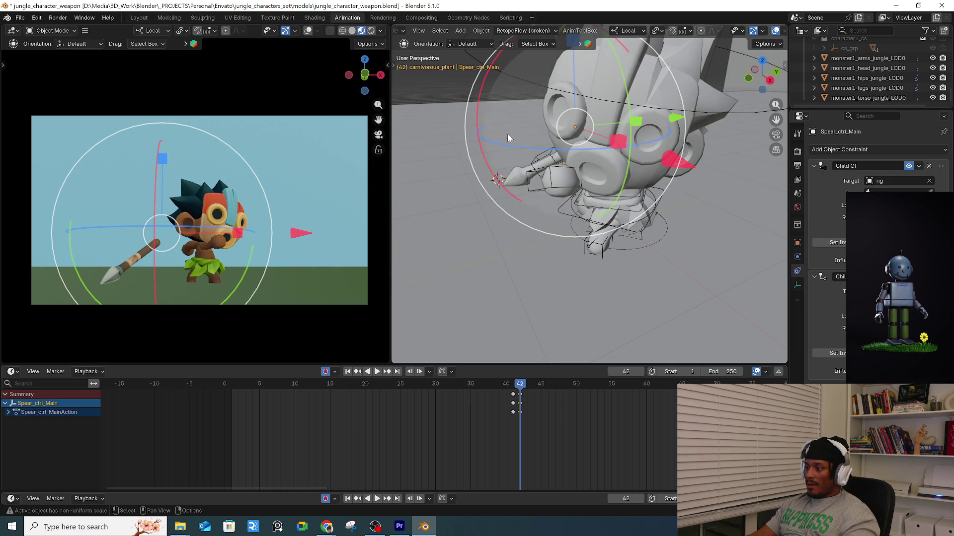
{"action": "left_click", "coordinate": [534, 162]}
{"action": "right_click", "coordinate": [534, 162]}
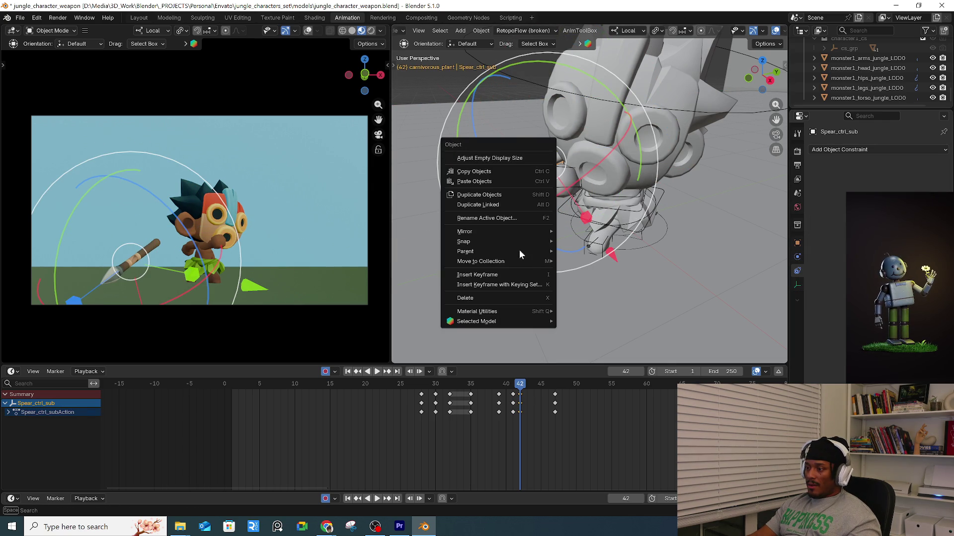
Snap the spear control to the 3D cursor, then undo the snap.
{"action": "mouse_move", "coordinate": [513, 242]}
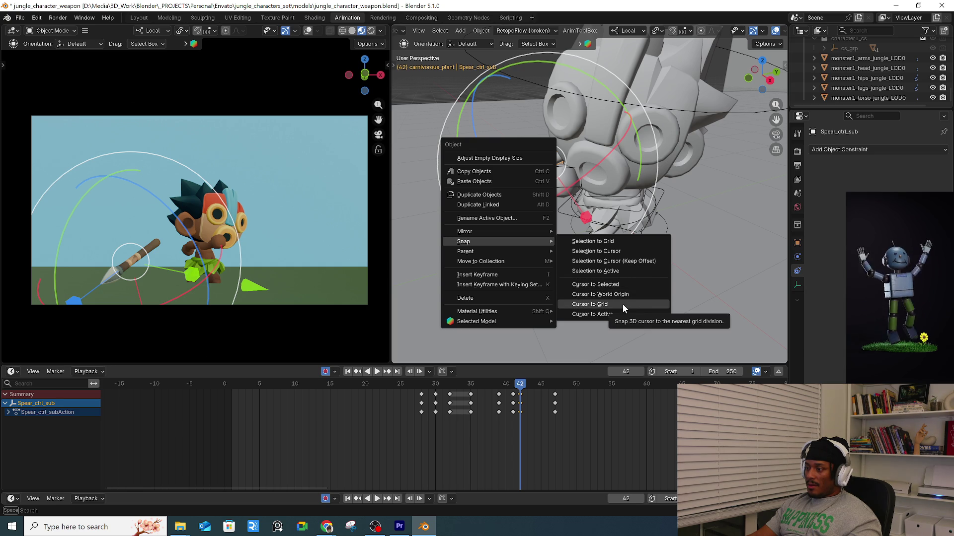
{"action": "left_click", "coordinate": [636, 252]}
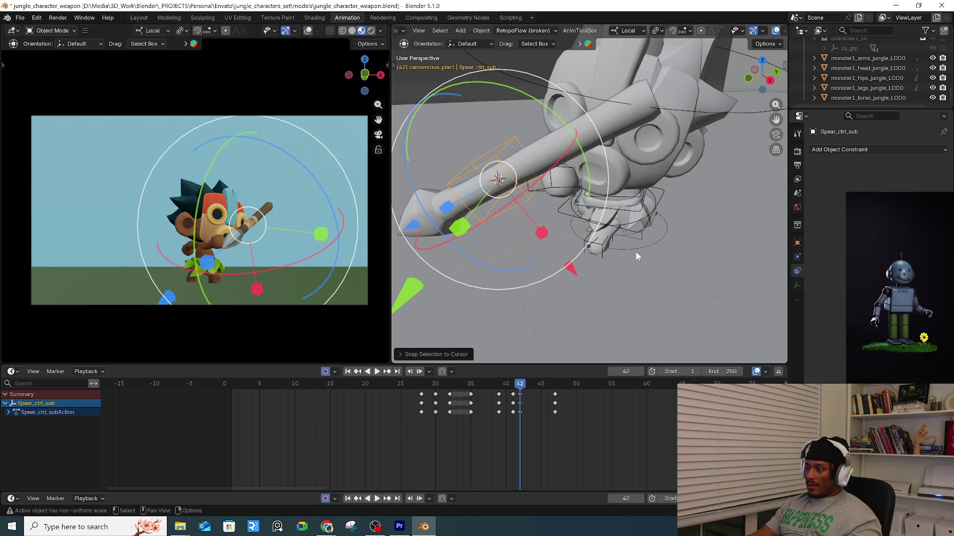
{"action": "key", "text": "ctrl+z"}
{"action": "key", "text": "ctrl+z"}
{"action": "key", "text": "ctrl+z"}
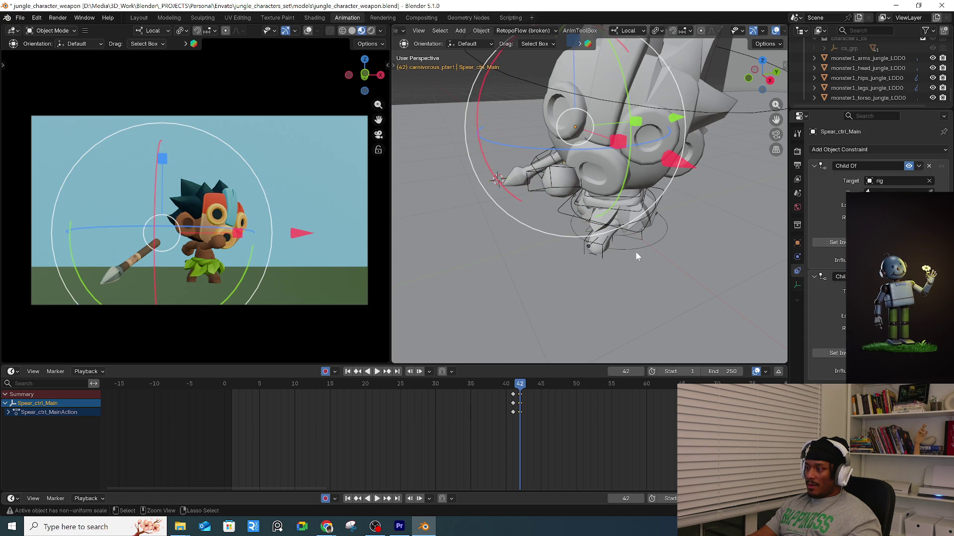
Add a Plain Axes Empty at the 3D cursor on Spear_ctrl_sub.
{"action": "left_click", "coordinate": [523, 171]}
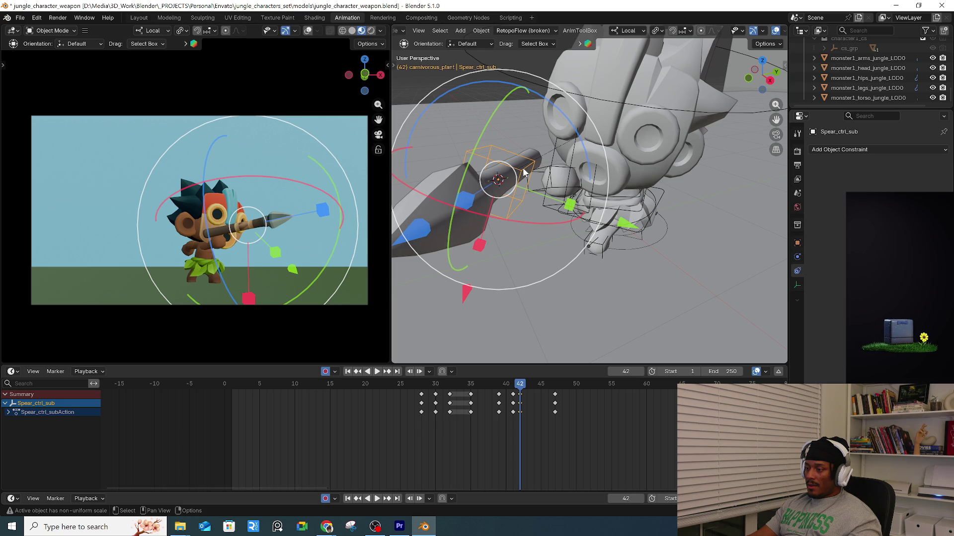
{"action": "right_click", "coordinate": [651, 272]}
{"action": "mouse_move", "coordinate": [651, 272]}
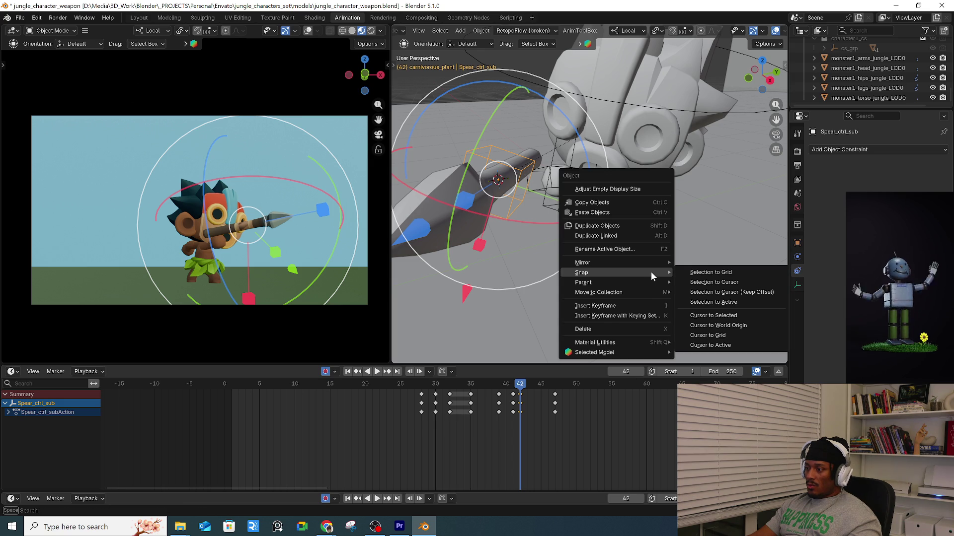
{"action": "key", "text": "Escape"}
{"action": "key", "text": "shift+a"}
{"action": "mouse_move", "coordinate": [684, 335]}
{"action": "left_click", "coordinate": [736, 342]}
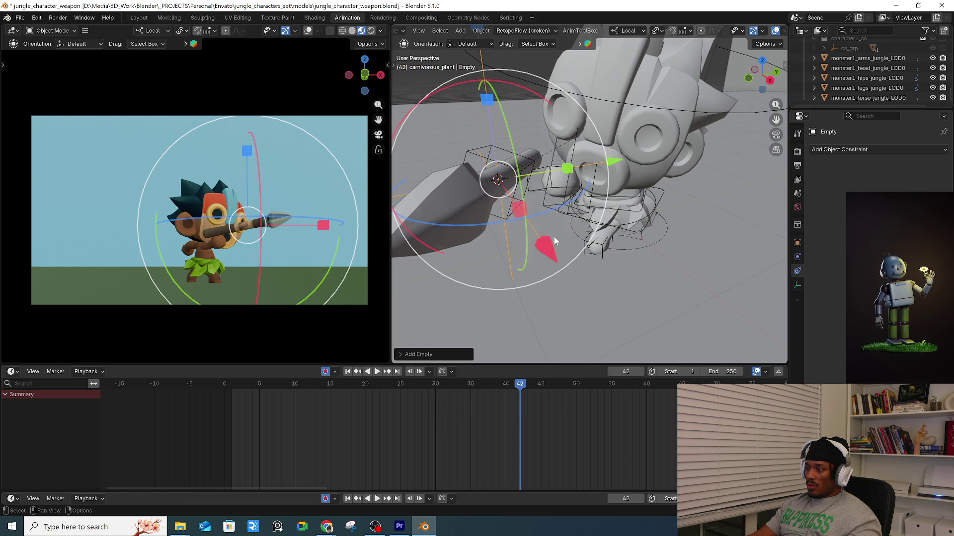
Show Spear_ctrl_sub's transform values in the sidebar Item tab and expand Align Tools.
{"action": "left_click", "coordinate": [532, 169]}
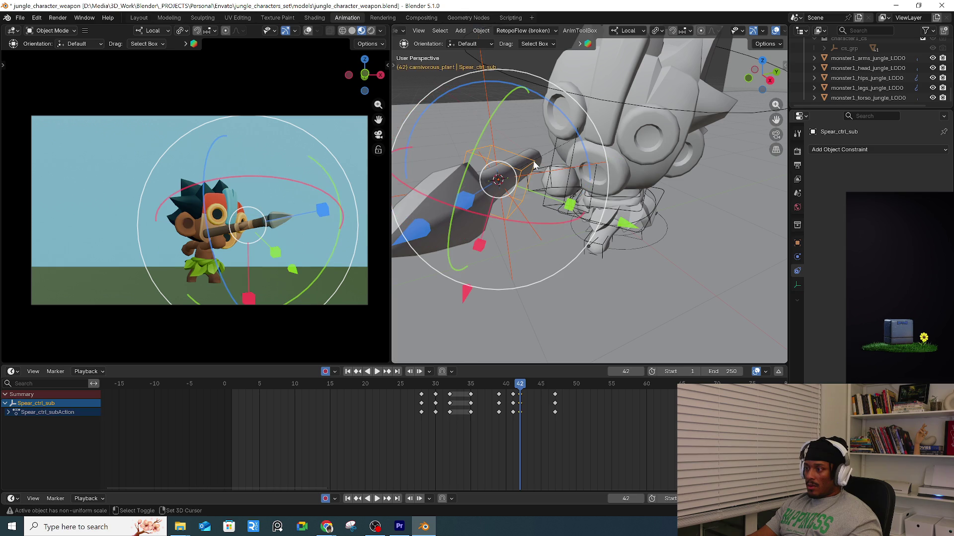
{"action": "key", "text": "n"}
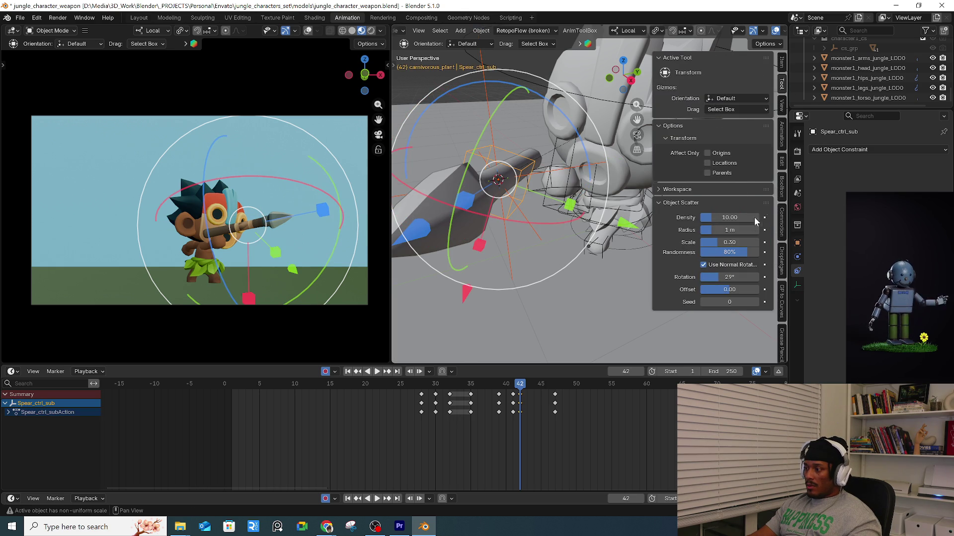
{"action": "left_click", "coordinate": [780, 69]}
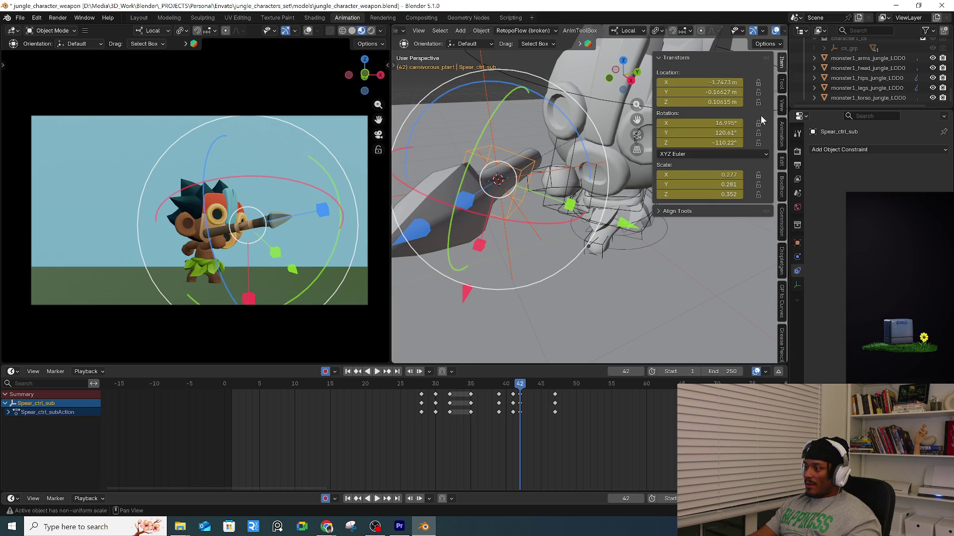
{"action": "left_click", "coordinate": [669, 212]}
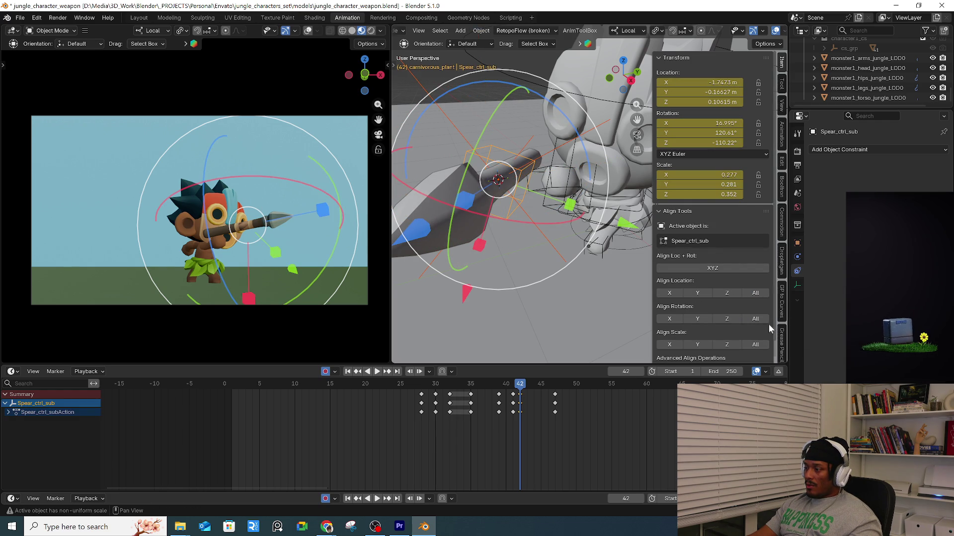
{"action": "left_click", "coordinate": [507, 213]}
Reselect the spear controls and undo the latest pose change.
{"action": "left_click", "coordinate": [508, 213]}
{"action": "left_click", "coordinate": [507, 213]}
{"action": "left_click", "coordinate": [508, 214]}
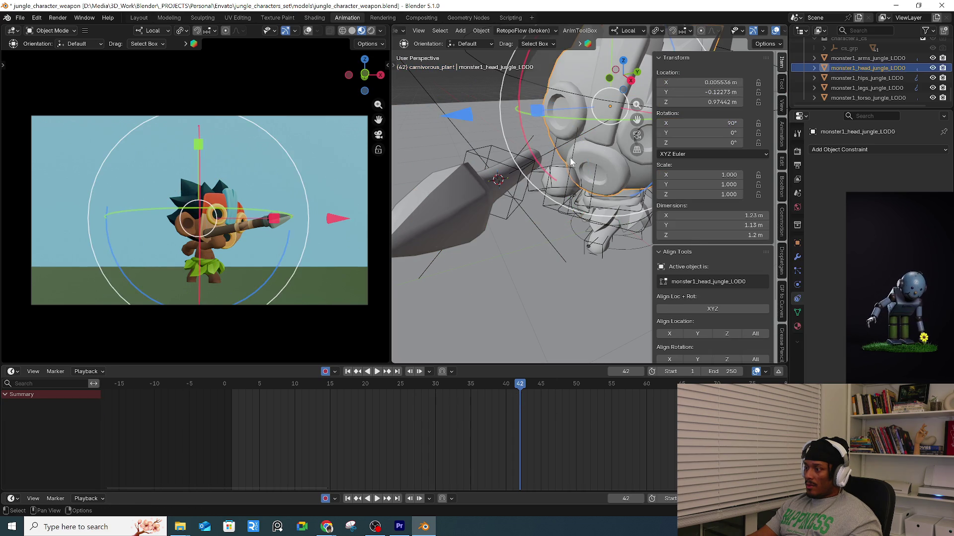
{"action": "left_click", "coordinate": [508, 213]}
{"action": "key", "text": "ctrl+z"}
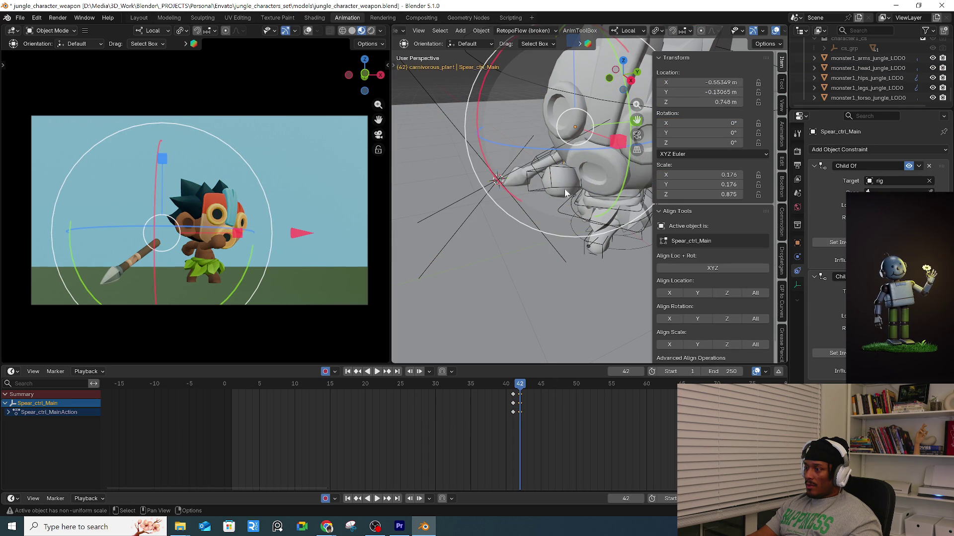
Snap Spear_ctrl_sub onto the new Empty with Selection to Active.
{"action": "left_click", "coordinate": [535, 160]}
{"action": "left_click", "coordinate": [513, 160]}
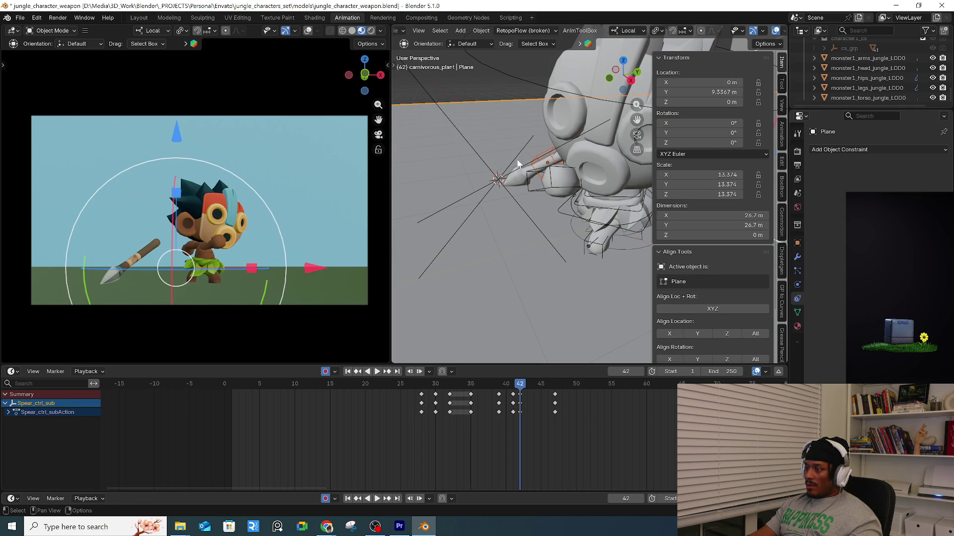
{"action": "left_click", "coordinate": [539, 160]}
{"action": "left_click", "coordinate": [540, 160]}
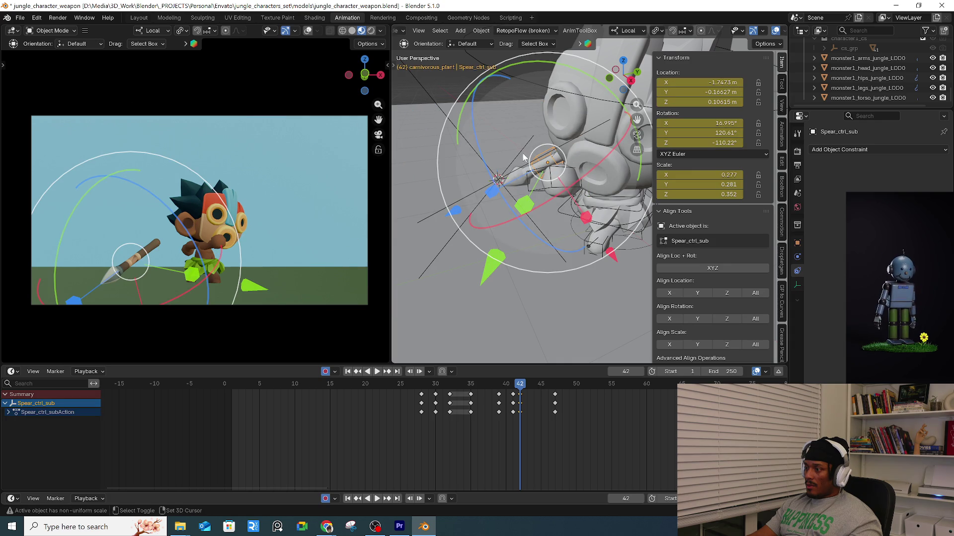
{"action": "left_click", "coordinate": [523, 156]}
{"action": "right_click", "coordinate": [523, 155]}
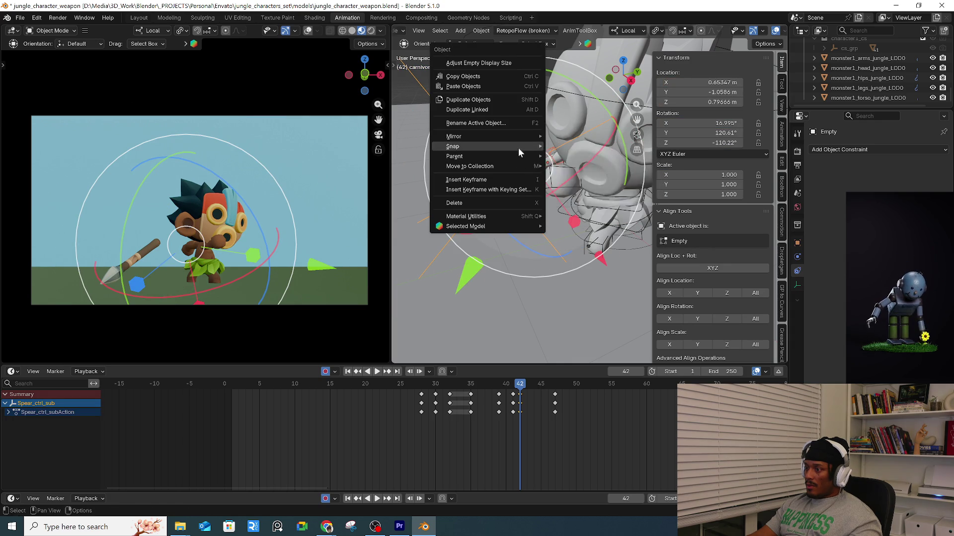
{"action": "mouse_move", "coordinate": [522, 146]}
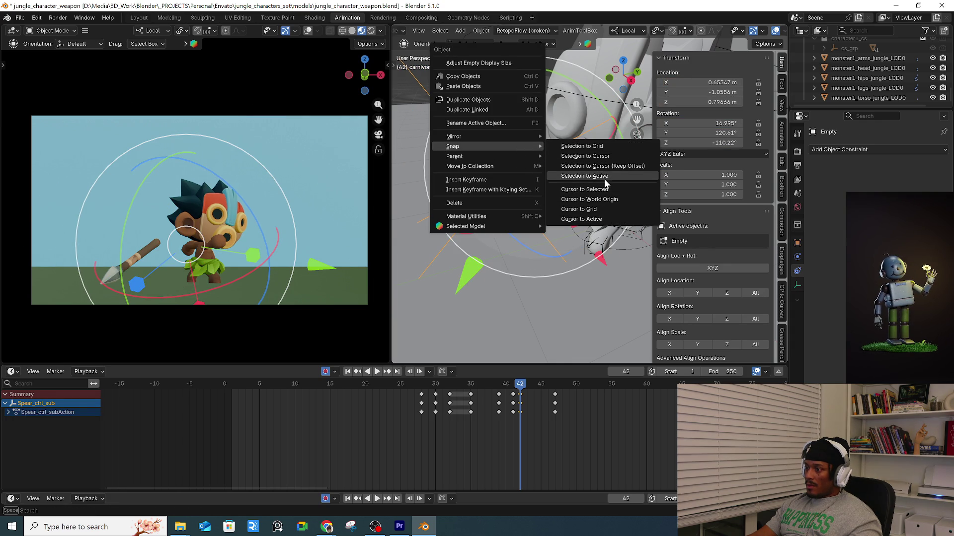
{"action": "left_click", "coordinate": [604, 177]}
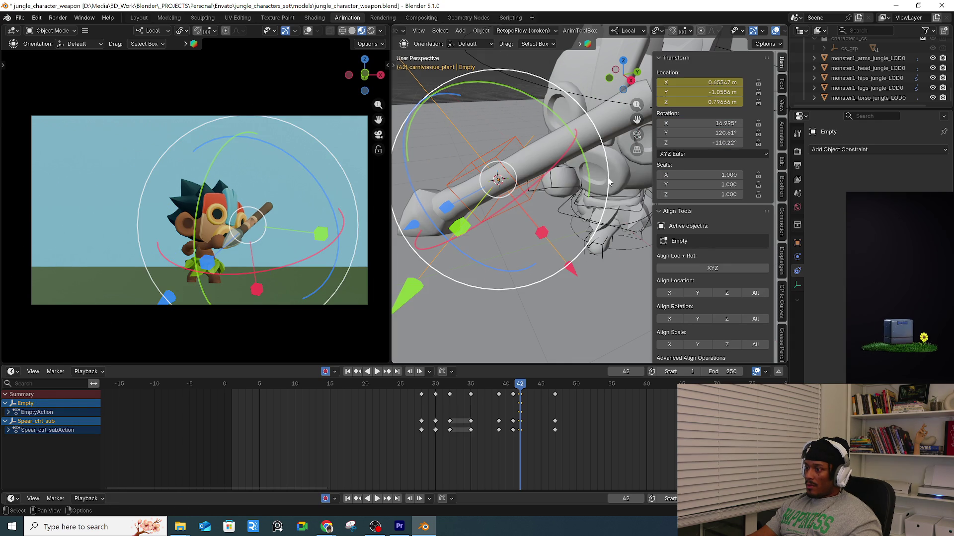
Match Spear_ctrl_sub's rotation to the Empty using Align Rotation All.
{"action": "left_click", "coordinate": [755, 321]}
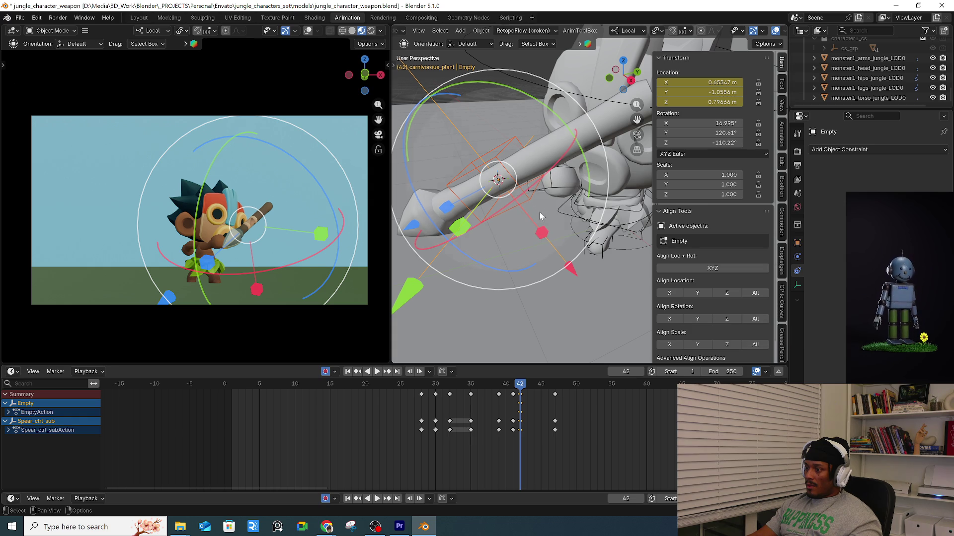
{"action": "left_click", "coordinate": [529, 198]}
{"action": "left_click", "coordinate": [533, 224], "text": "shift"}
{"action": "left_click", "coordinate": [758, 321]}
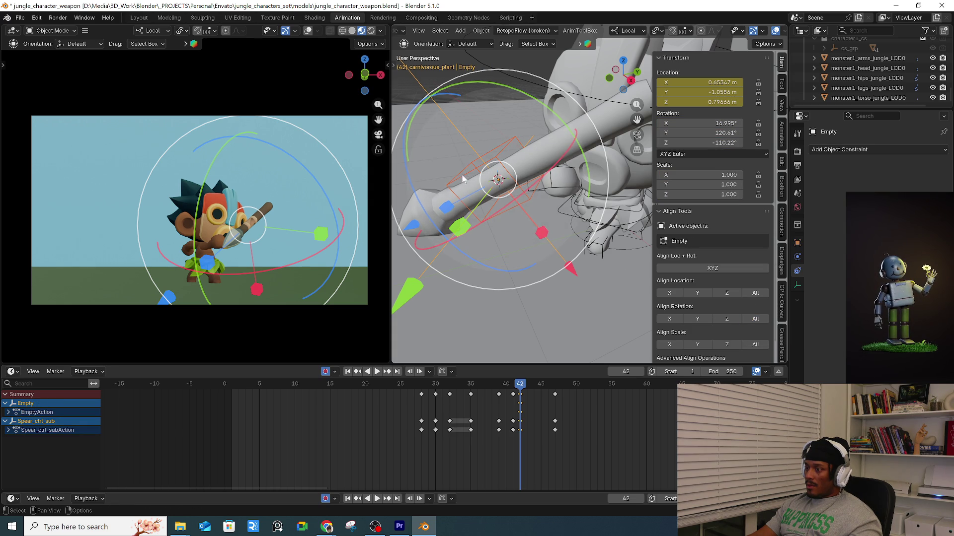
{"action": "left_click", "coordinate": [462, 198], "text": "shift"}
{"action": "left_click", "coordinate": [558, 250], "text": "shift"}
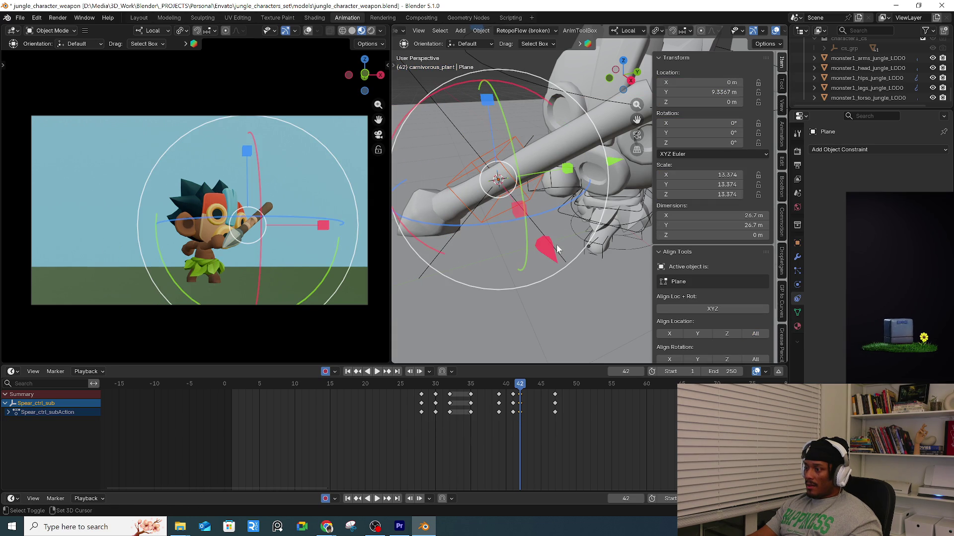
{"action": "left_click", "coordinate": [498, 160], "text": "shift"}
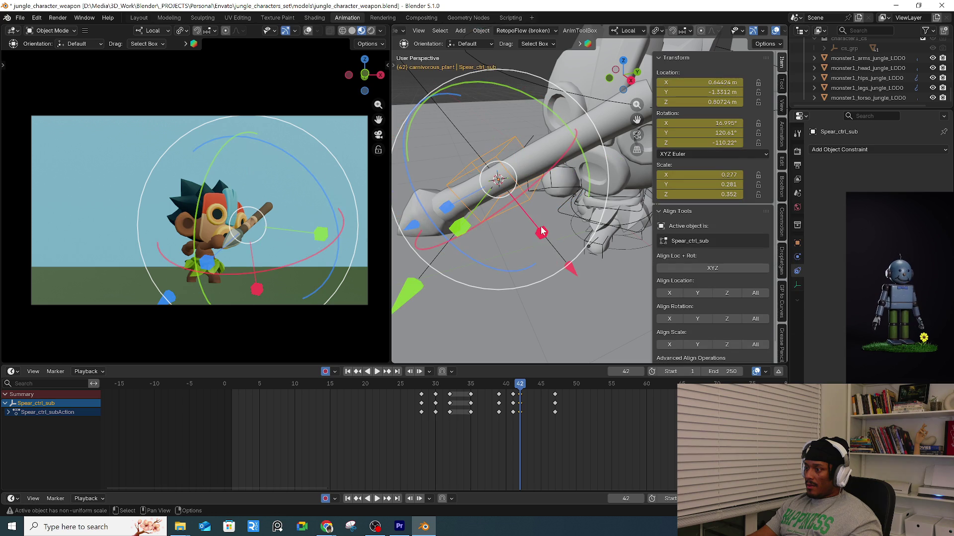
{"action": "left_click", "coordinate": [554, 247], "text": "shift"}
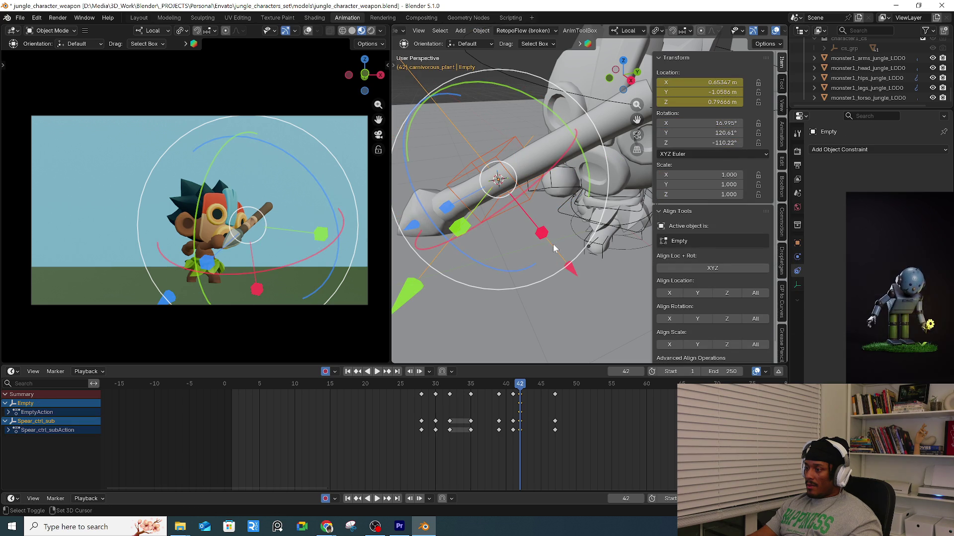
{"action": "left_click", "coordinate": [757, 319]}
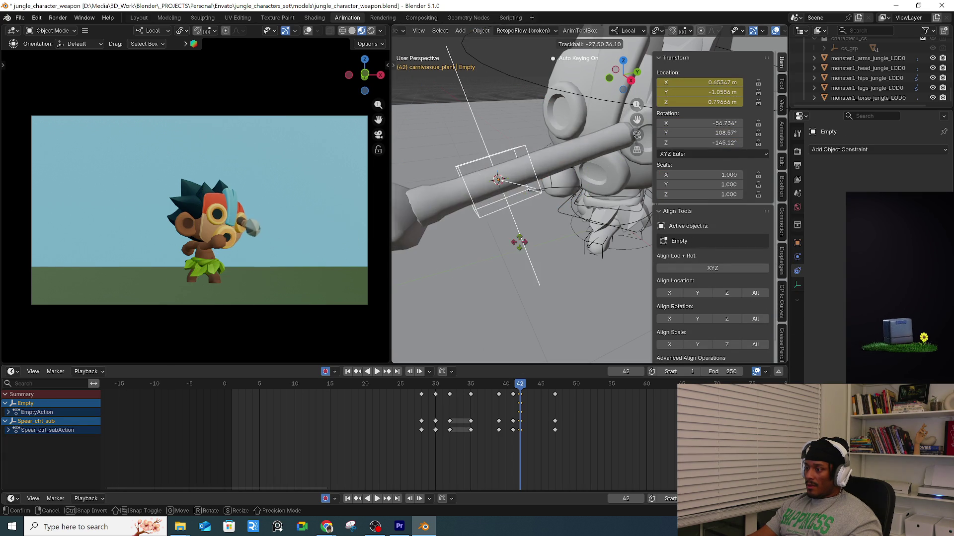
{"action": "left_click", "coordinate": [499, 222]}
{"action": "left_click", "coordinate": [498, 222]}
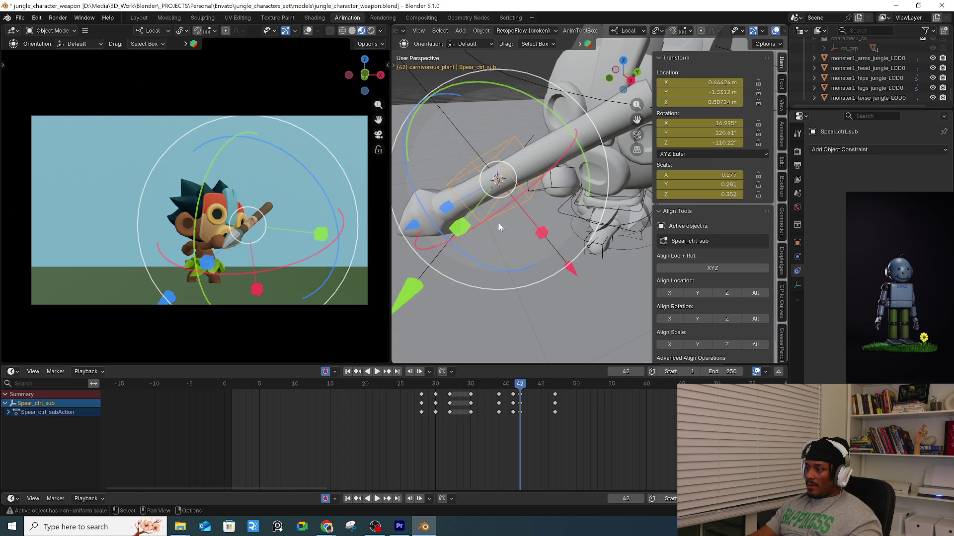
Re-rotate Spear_ctrl_sub with a trackball rotation, then a rotation on its local X axis.
{"action": "key", "text": "r"}
{"action": "key", "text": "r"}
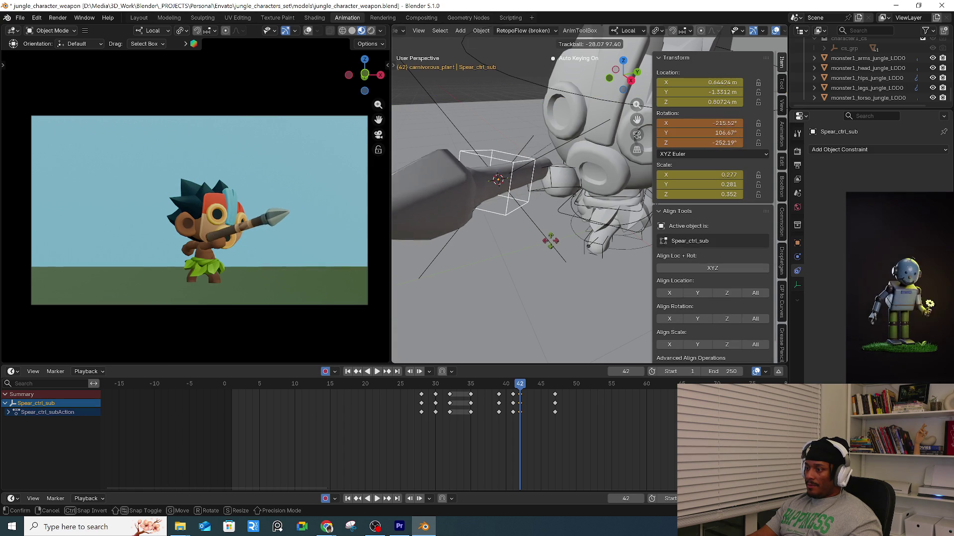
{"action": "left_click", "coordinate": [547, 238]}
{"action": "mouse_move", "coordinate": [576, 152]}
{"action": "left_mouse_down"}
{"action": "mouse_move", "coordinate": [493, 228]}
{"action": "mouse_move", "coordinate": [520, 230]}
{"action": "mouse_move", "coordinate": [552, 257]}
{"action": "left_mouse_up"}
{"action": "key", "text": "r"}
{"action": "key", "text": "x"}
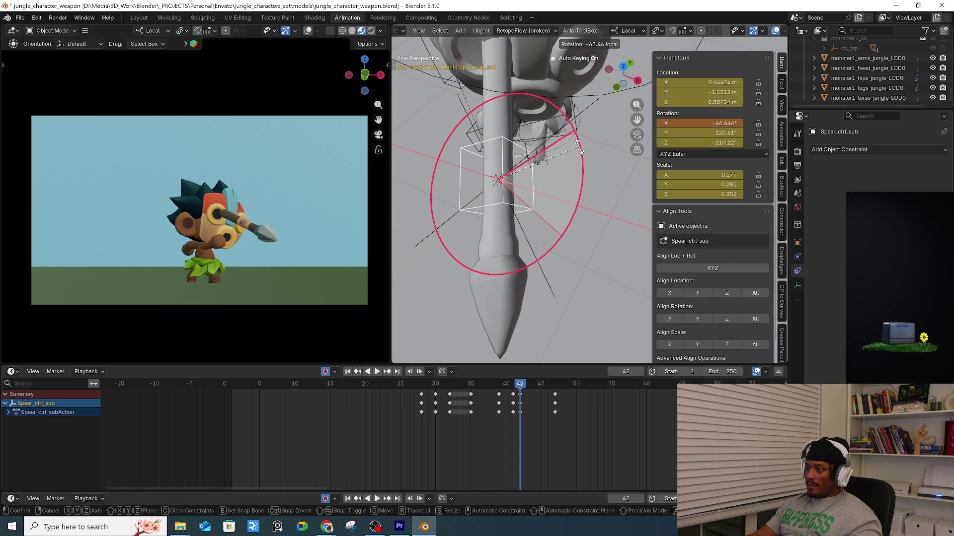
{"action": "left_click", "coordinate": [565, 95]}
Fine-tune the spear's aim with the gizmo ring, keying frame 42, then render the current frame.
{"action": "mouse_move", "coordinate": [565, 95]}
{"action": "middle_mouse_down"}
{"action": "mouse_move", "coordinate": [555, 195]}
{"action": "mouse_move", "coordinate": [499, 141]}
{"action": "mouse_move", "coordinate": [494, 108]}
{"action": "middle_mouse_up"}
{"action": "left_click_drag", "start_coordinate": [493, 108], "coordinate": [454, 111]}
{"action": "mouse_move", "coordinate": [455, 111]}
{"action": "middle_mouse_down"}
{"action": "mouse_move", "coordinate": [544, 220]}
{"action": "mouse_move", "coordinate": [588, 255]}
{"action": "mouse_move", "coordinate": [571, 233]}
{"action": "middle_mouse_up"}
{"action": "left_click_drag", "start_coordinate": [536, 256], "coordinate": [530, 262]}
{"action": "left_click", "coordinate": [530, 263]}
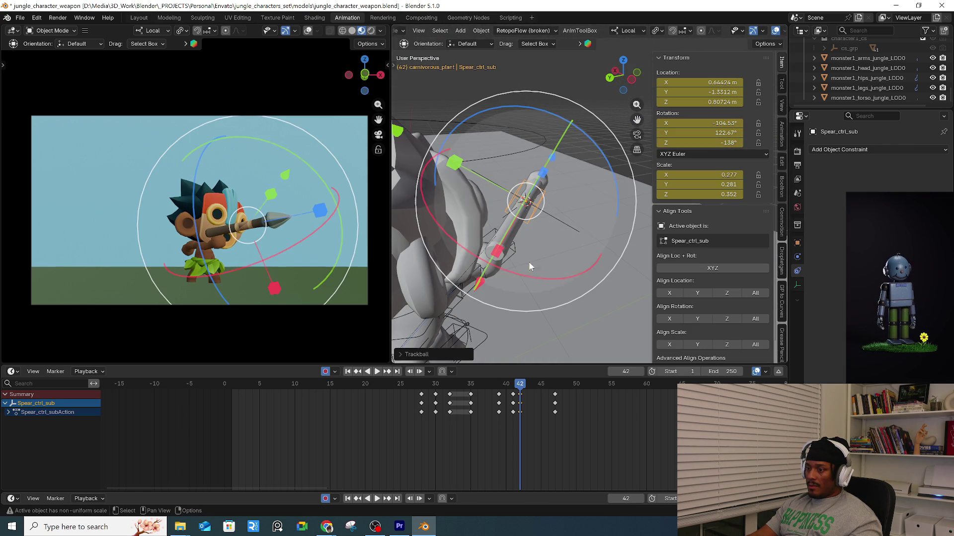
{"action": "mouse_move", "coordinate": [516, 386]}
{"action": "left_mouse_down"}
{"action": "mouse_move", "coordinate": [557, 385]}
{"action": "mouse_move", "coordinate": [571, 426]}
{"action": "mouse_move", "coordinate": [572, 410]}
{"action": "left_mouse_up"}
{"action": "key", "text": "F12"}
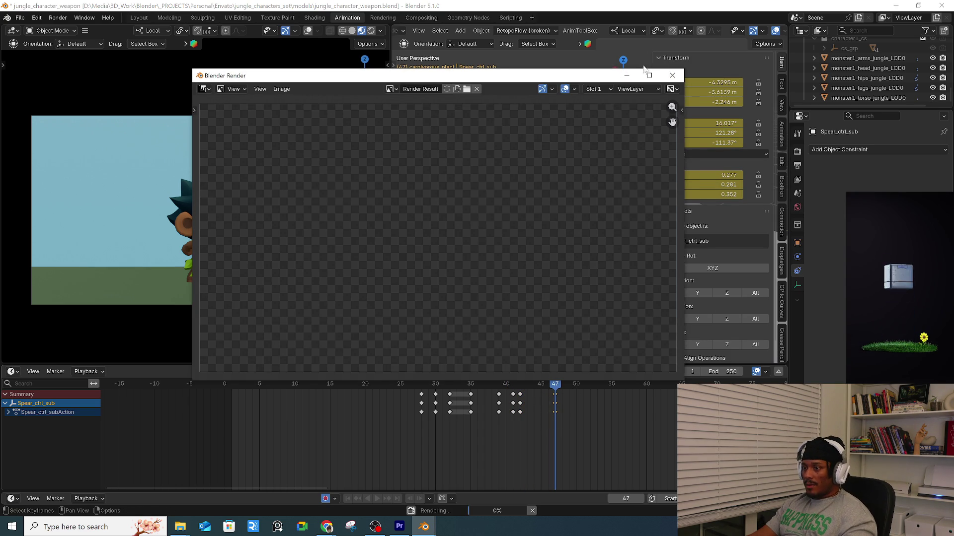
Cancel the render and play back the spear thrust from frames 36 and 29.
{"action": "key", "text": "Escape"}
{"action": "left_click_drag", "start_coordinate": [570, 386], "coordinate": [477, 389]}
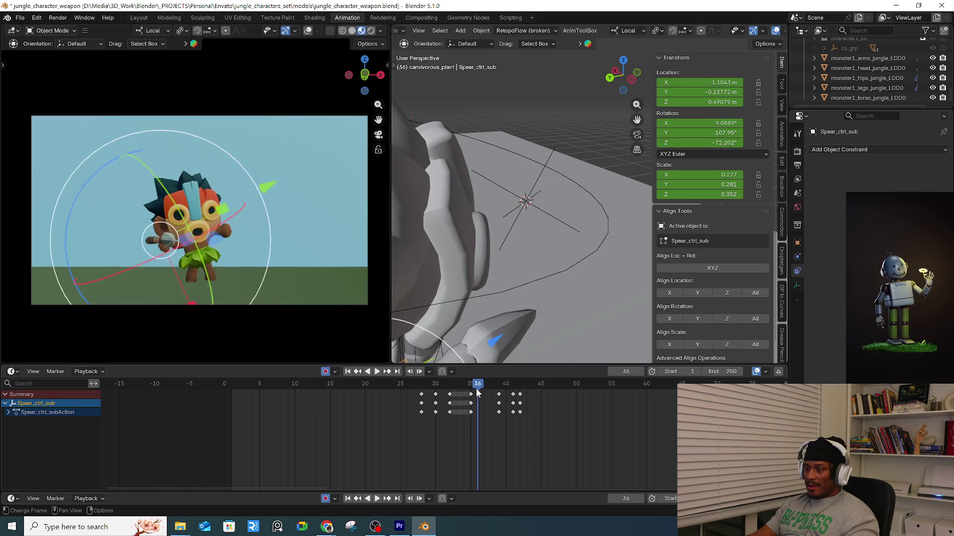
{"action": "key", "text": "space"}
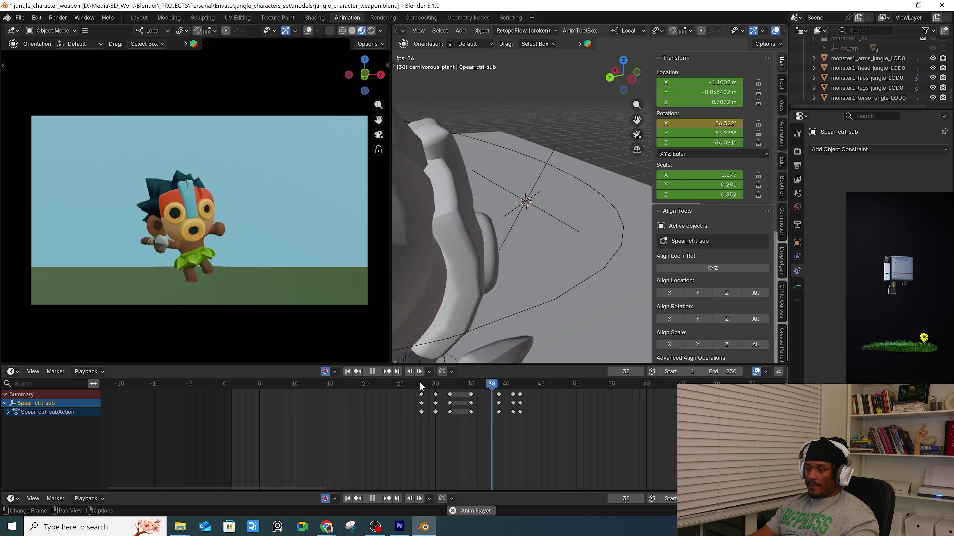
{"action": "mouse_move", "coordinate": [419, 381]}
{"action": "left_mouse_down"}
{"action": "mouse_move", "coordinate": [448, 386]}
{"action": "mouse_move", "coordinate": [362, 383]}
{"action": "left_mouse_up"}
{"action": "key", "text": "space"}
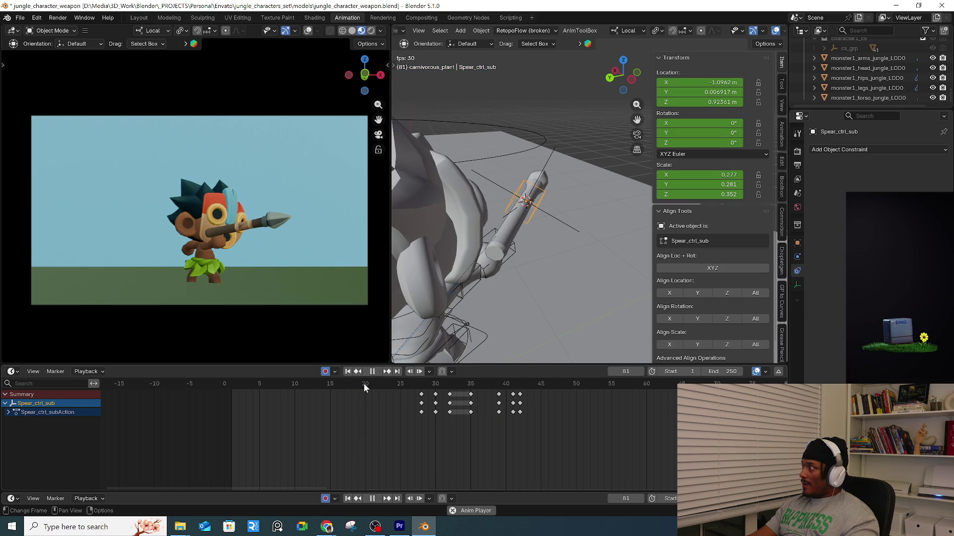
{"action": "key", "text": "space"}
Make the character rig the active object and bring up its mode choices.
{"action": "mouse_move", "coordinate": [477, 348]}
{"action": "middle_mouse_down"}
{"action": "mouse_move", "coordinate": [425, 254]}
{"action": "mouse_move", "coordinate": [531, 276]}
{"action": "middle_mouse_up"}
{"action": "left_click", "coordinate": [537, 276]}
{"action": "key", "text": "ctrl+Tab"}
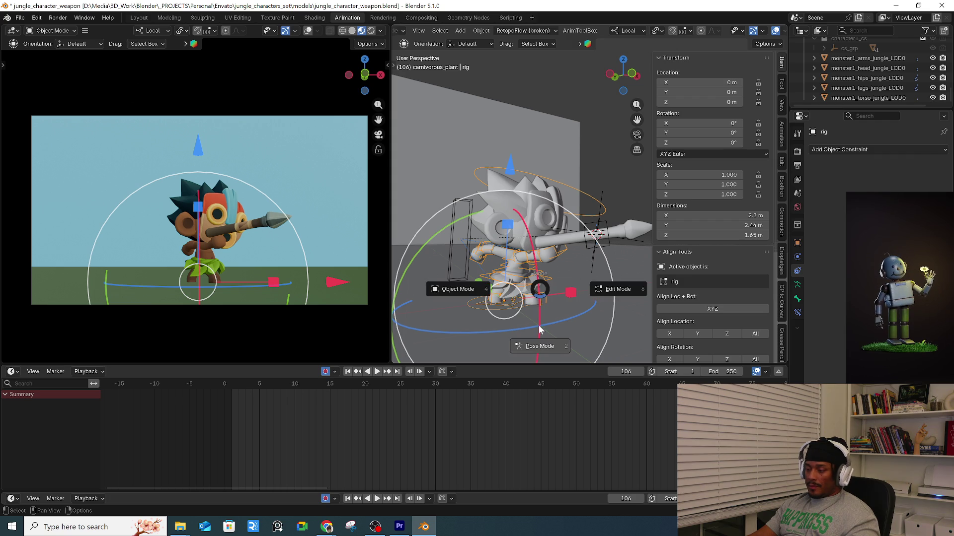
Enter Pose Mode, select all bones and key them at frame 47.
{"action": "left_click", "coordinate": [544, 346]}
{"action": "key", "text": "a"}
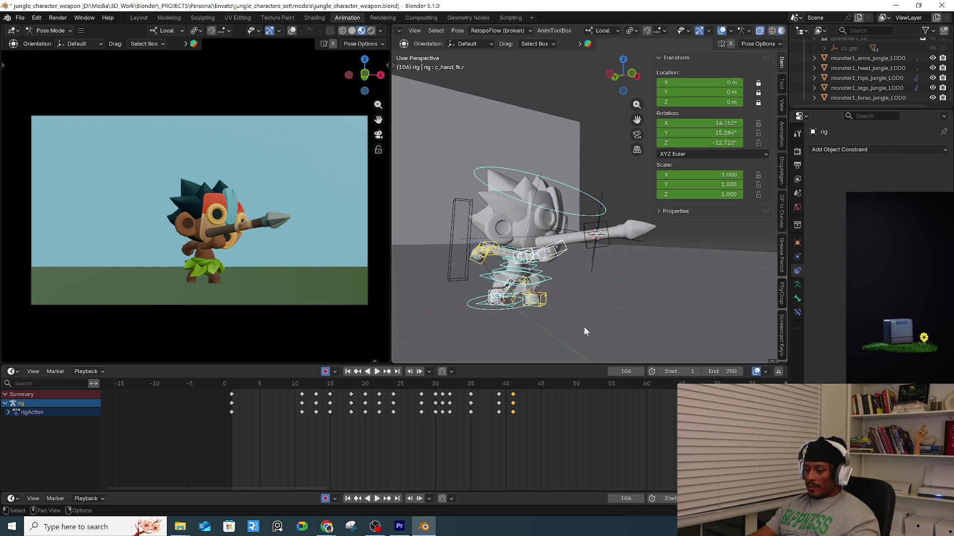
{"action": "left_click_drag", "start_coordinate": [487, 383], "coordinate": [523, 387]}
{"action": "key", "text": "Right"}
{"action": "key", "text": "Right"}
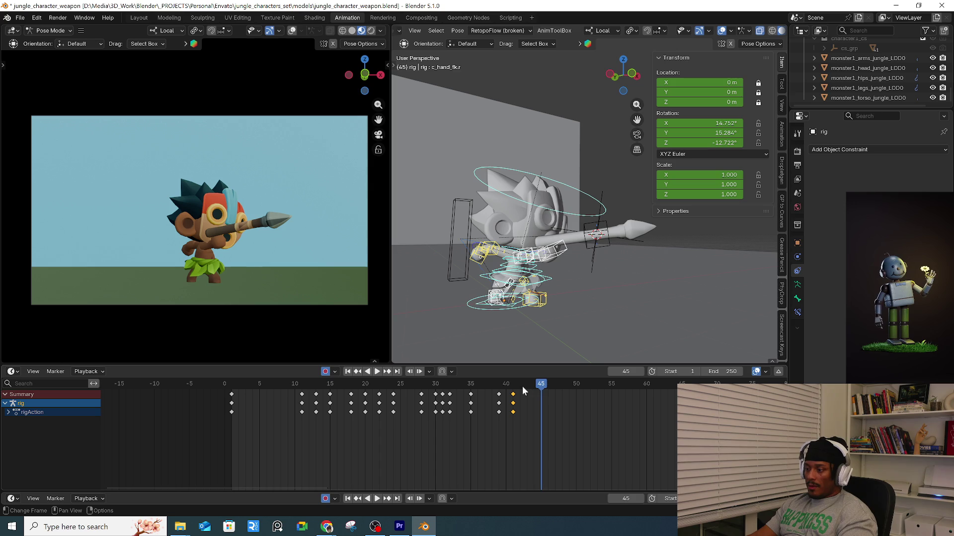
{"action": "key", "text": "Right"}
{"action": "key", "text": "Right"}
{"action": "key", "text": "i"}
Tilt c_root_master.x about 23° on X and move it to a new position.
{"action": "left_click", "coordinate": [586, 240]}
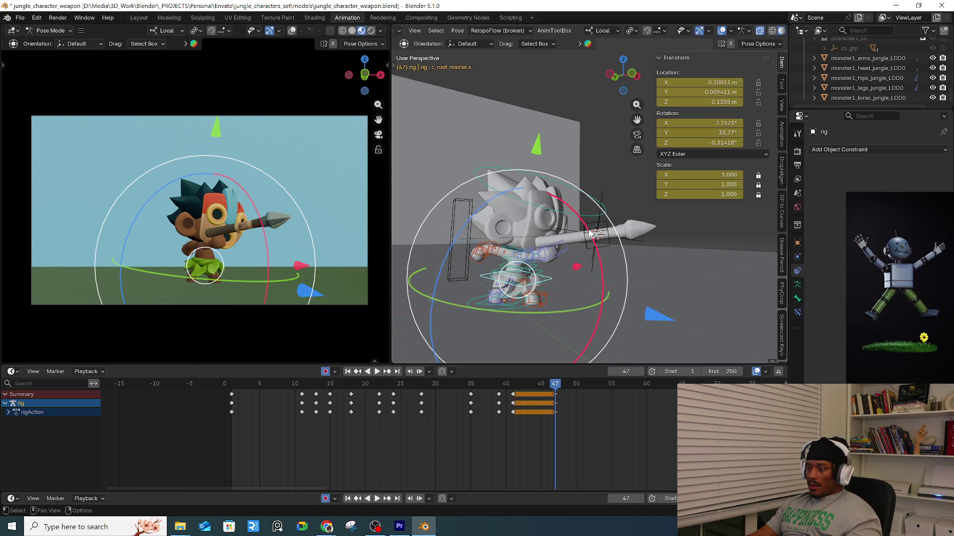
{"action": "key", "text": "r"}
{"action": "key", "text": "x"}
{"action": "left_click", "coordinate": [599, 270]}
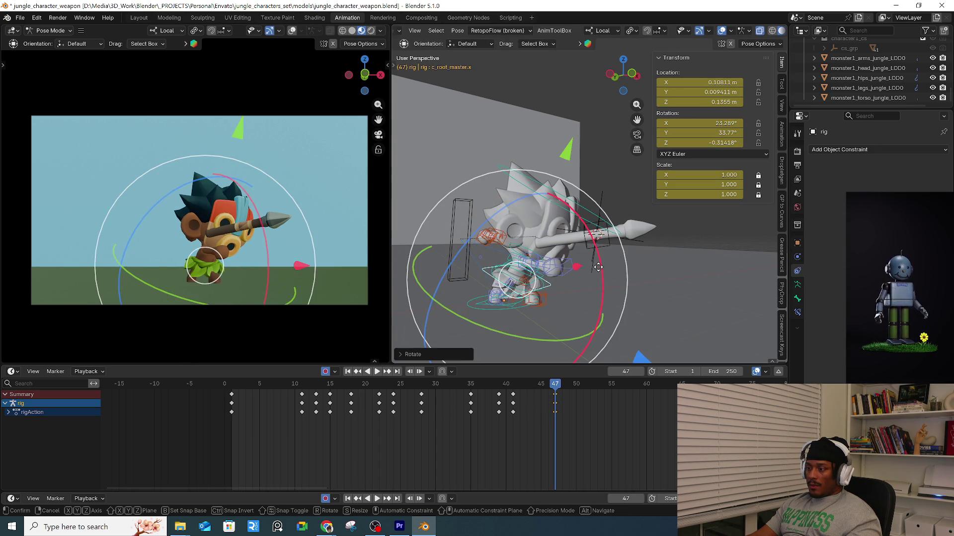
{"action": "key", "text": "g"}
{"action": "left_click", "coordinate": [547, 258]}
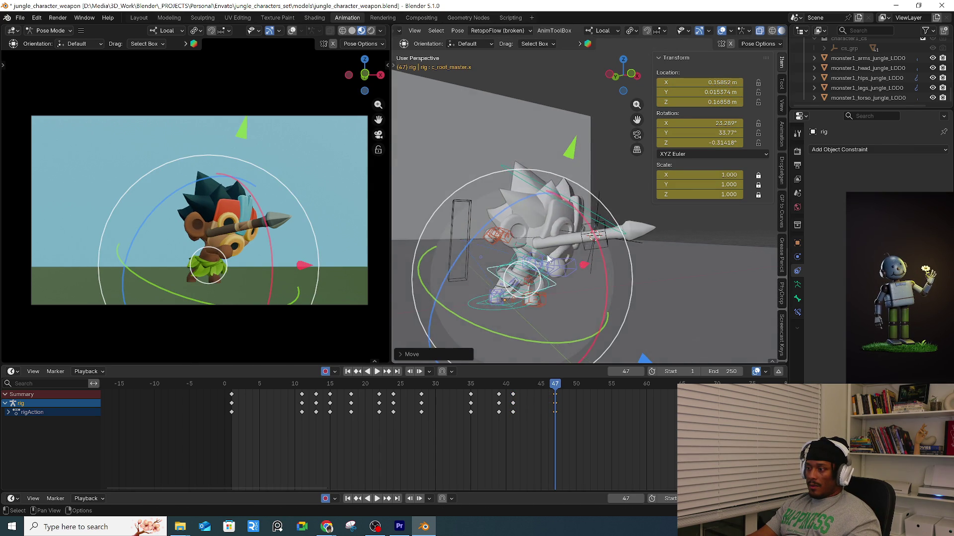
{"action": "scroll", "coordinate": [547, 259], "scroll_direction": "up", "scroll_amount": 5}
Freely rotate the right arm FK control into a new angle.
{"action": "left_click", "coordinate": [522, 263]}
{"action": "key", "text": "r"}
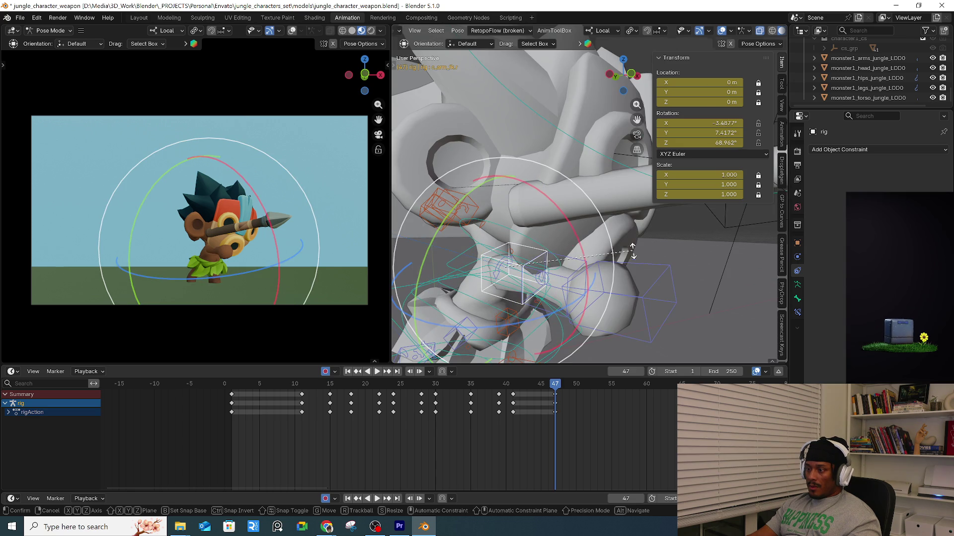
{"action": "left_click", "coordinate": [650, 288]}
{"action": "mouse_move", "coordinate": [650, 288]}
{"action": "middle_mouse_down"}
{"action": "mouse_move", "coordinate": [545, 285]}
{"action": "mouse_move", "coordinate": [563, 273]}
{"action": "middle_mouse_up"}
{"action": "scroll", "coordinate": [546, 285], "scroll_direction": "down", "scroll_amount": 5}
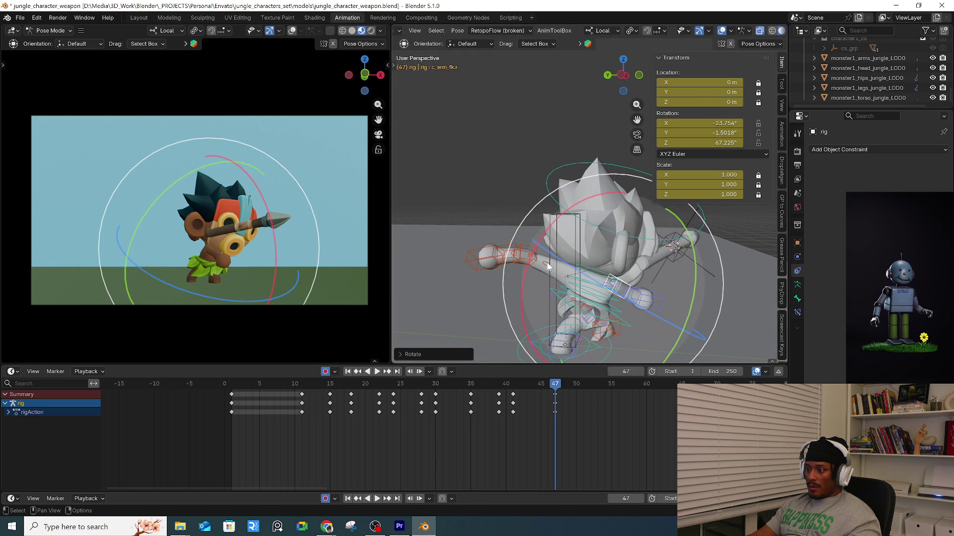
Rotate the c_shoulder.l control twice and reposition it.
{"action": "left_click", "coordinate": [548, 267]}
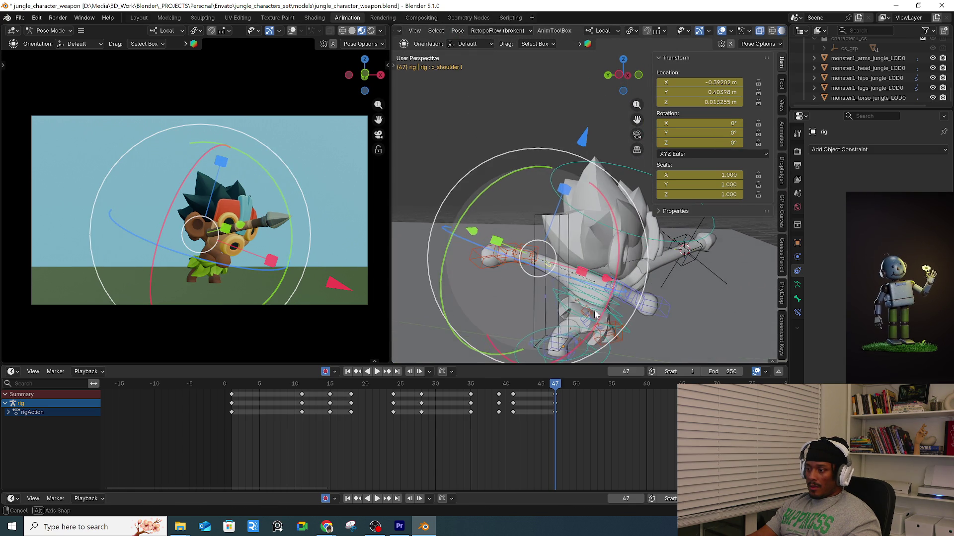
{"action": "key", "text": "r"}
{"action": "key", "text": "r"}
{"action": "left_click", "coordinate": [580, 247]}
{"action": "key", "text": "r"}
{"action": "key", "text": "r"}
{"action": "left_click", "coordinate": [580, 247]}
{"action": "key", "text": "g"}
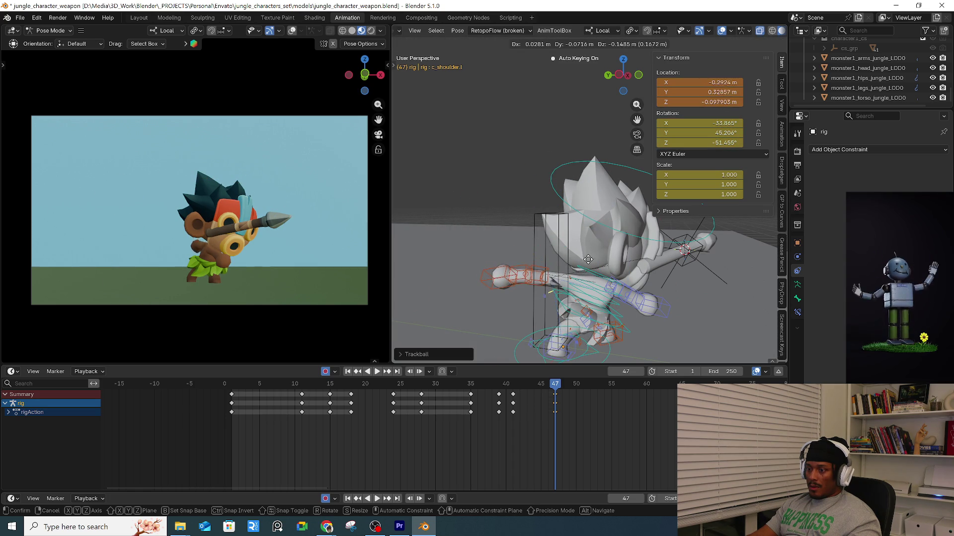
{"action": "left_click", "coordinate": [586, 257]}
Tilt c_head.x on its local X axis, then rotate it around the view axis.
{"action": "left_click", "coordinate": [597, 196]}
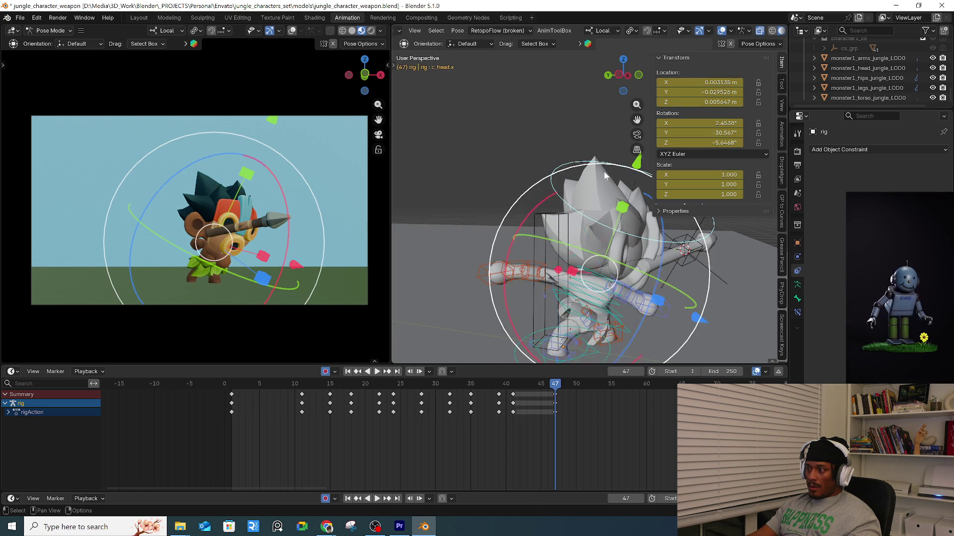
{"action": "key", "text": "r"}
{"action": "key", "text": "x"}
{"action": "left_click", "coordinate": [287, 197]}
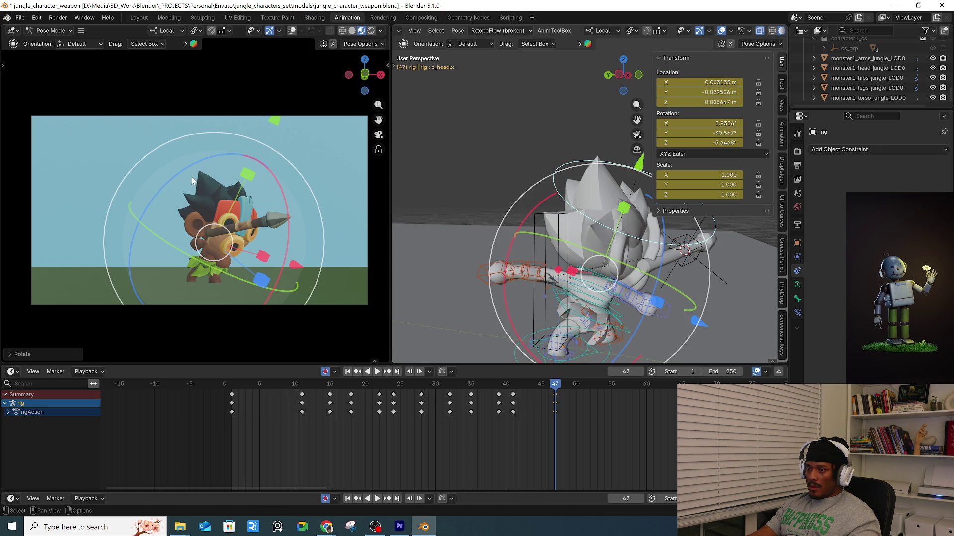
{"action": "key", "text": "r"}
{"action": "left_click", "coordinate": [212, 174]}
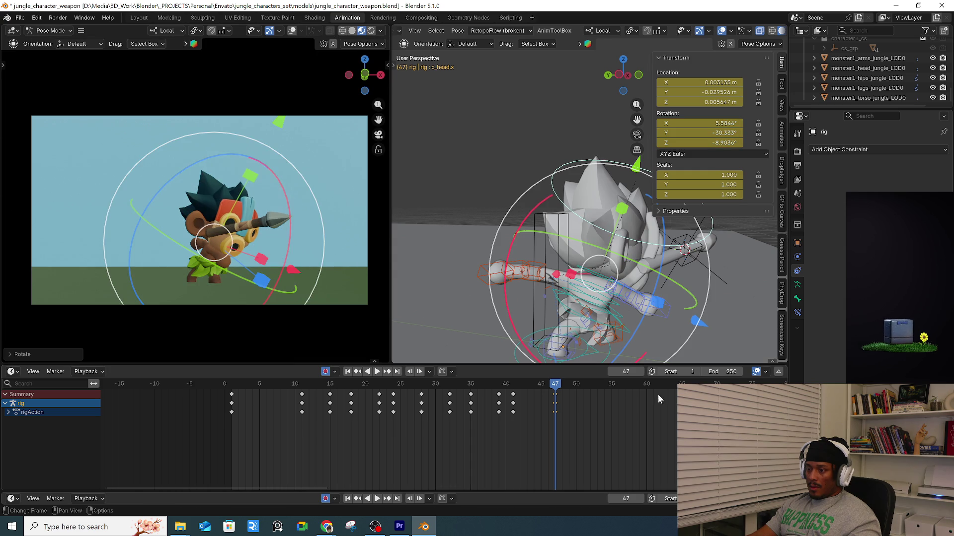
Move the new frame-47 keys to frame 45 and play the animation to review timing.
{"action": "key", "text": "a"}
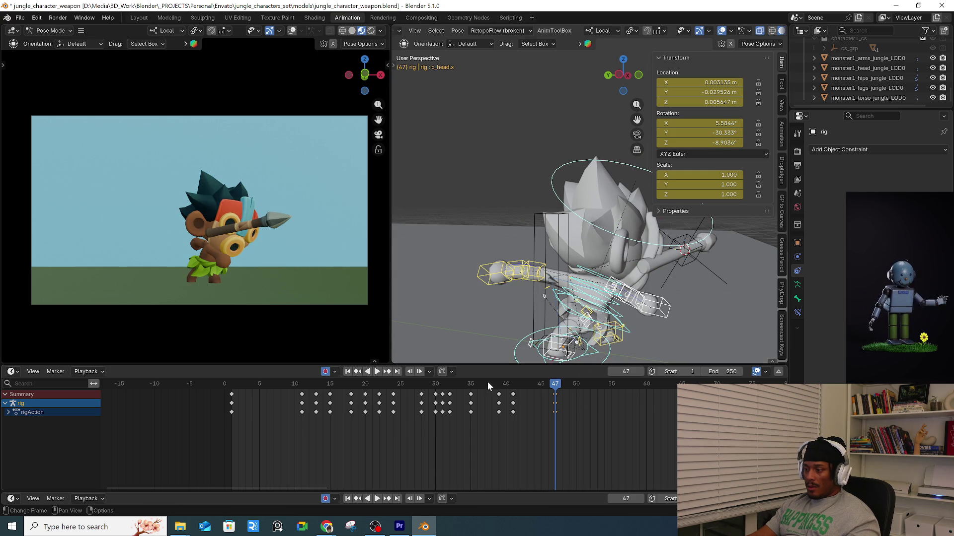
{"action": "key", "text": "Right"}
{"action": "key", "text": "Right"}
{"action": "key", "text": "Right"}
{"action": "mouse_move", "coordinate": [536, 434]}
{"action": "left_mouse_down"}
{"action": "mouse_move", "coordinate": [556, 411]}
{"action": "mouse_move", "coordinate": [541, 396]}
{"action": "left_mouse_up"}
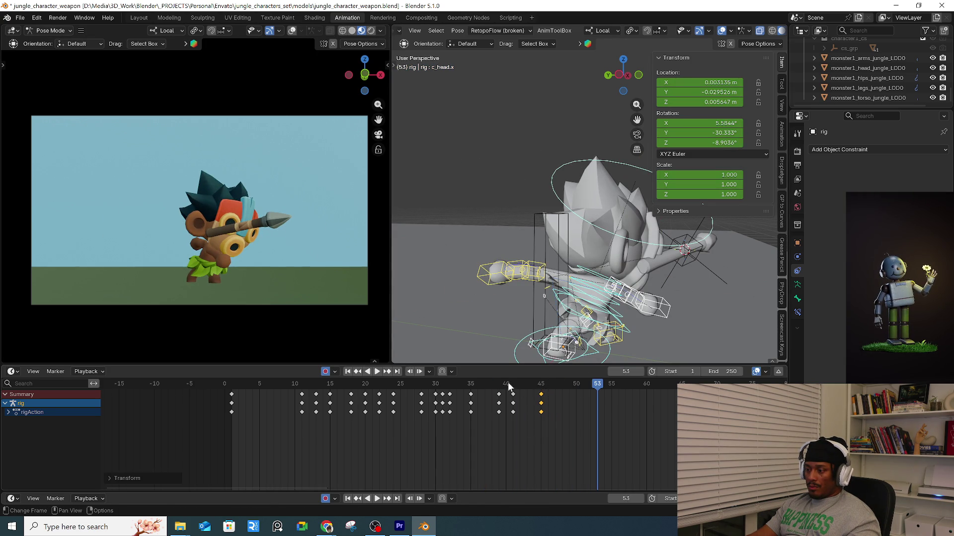
{"action": "left_click", "coordinate": [509, 386]}
{"action": "key", "text": "space"}
{"action": "left_click", "coordinate": [342, 389]}
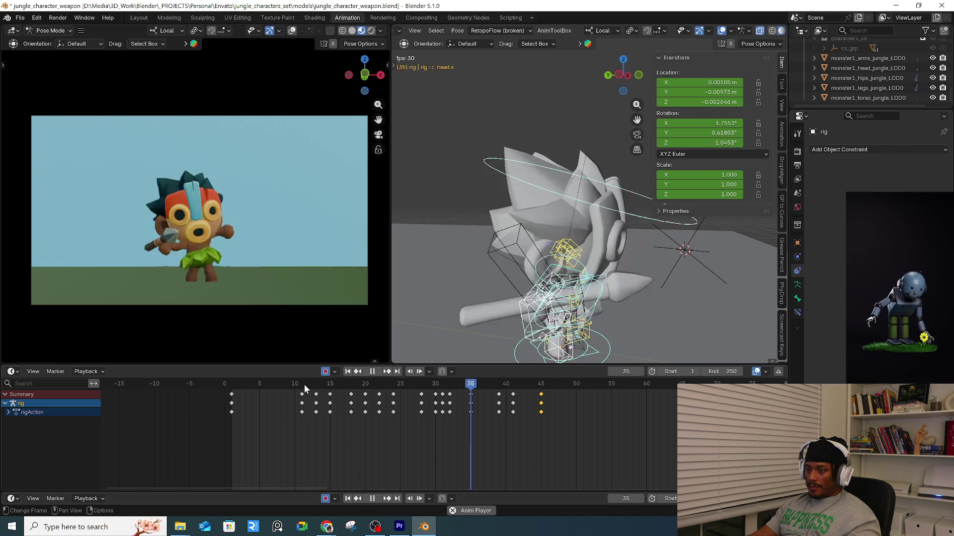
{"action": "key", "text": "space"}
Return the rig to Object Mode, select the spear control and go to frame 41.
{"action": "key", "text": "KP_Decimal"}
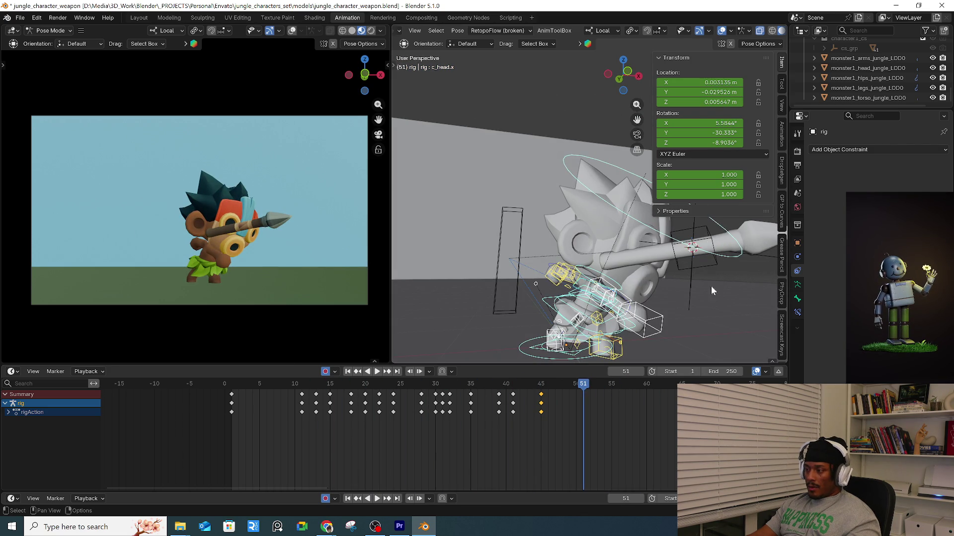
{"action": "left_click", "coordinate": [688, 283]}
{"action": "mouse_move", "coordinate": [687, 282]}
{"action": "middle_mouse_down"}
{"action": "mouse_move", "coordinate": [696, 311]}
{"action": "mouse_move", "coordinate": [579, 250]}
{"action": "mouse_move", "coordinate": [612, 265]}
{"action": "mouse_move", "coordinate": [517, 260]}
{"action": "middle_mouse_up"}
{"action": "key", "text": "ctrl+Tab"}
{"action": "left_click", "coordinate": [512, 279]}
{"action": "left_click", "coordinate": [640, 256]}
{"action": "mouse_move", "coordinate": [556, 353]}
{"action": "middle_mouse_down"}
{"action": "mouse_move", "coordinate": [572, 287]}
{"action": "mouse_move", "coordinate": [531, 278]}
{"action": "mouse_move", "coordinate": [472, 296]}
{"action": "middle_mouse_up"}
{"action": "left_click", "coordinate": [512, 384]}
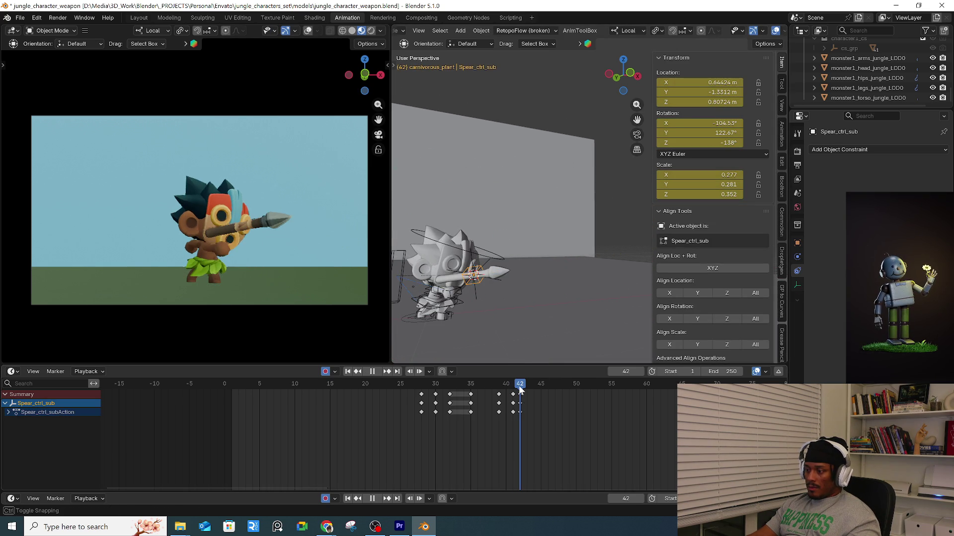
Push the spear further forward in the thrust and play the animation back from frame 13.
{"action": "key", "text": "Right"}
{"action": "key", "text": "Right"}
{"action": "key", "text": "Right"}
{"action": "key", "text": "Right"}
{"action": "key", "text": "Right"}
{"action": "key", "text": "Right"}
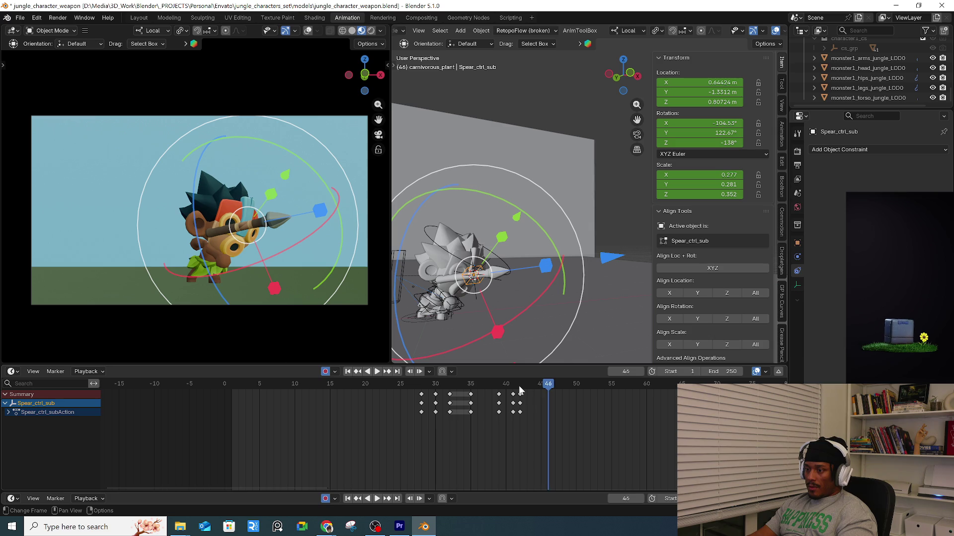
{"action": "left_click_drag", "start_coordinate": [611, 258], "coordinate": [783, 235]}
{"action": "left_click", "coordinate": [496, 385]}
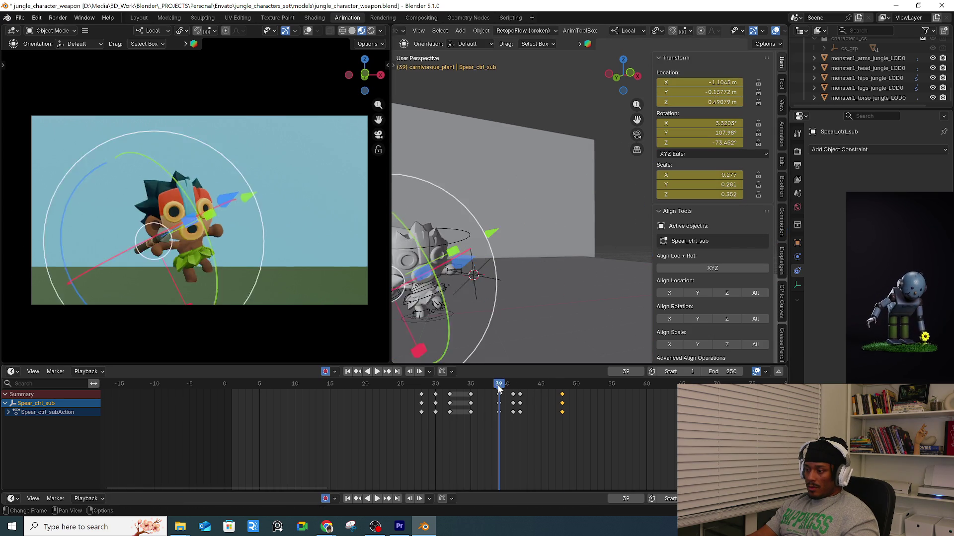
{"action": "key", "text": "space"}
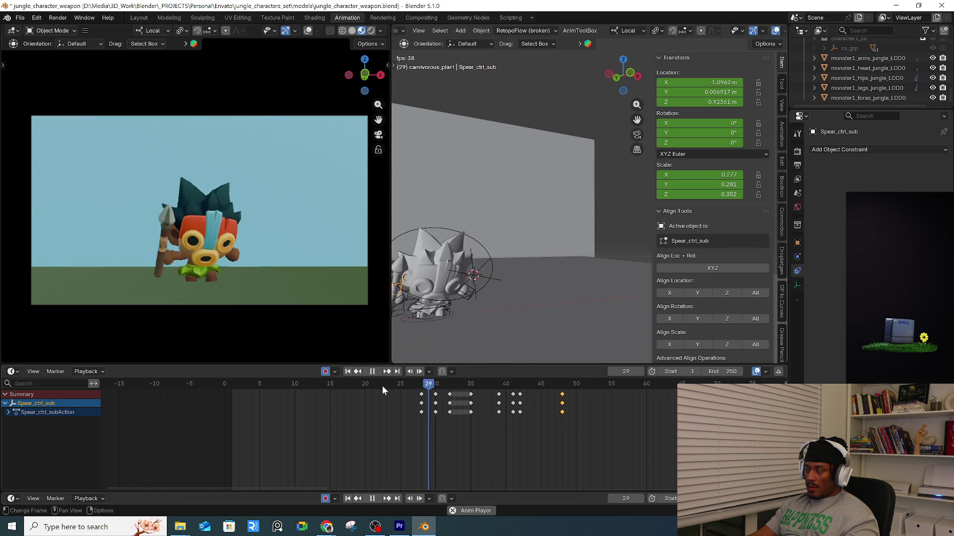
{"action": "left_click", "coordinate": [318, 386]}
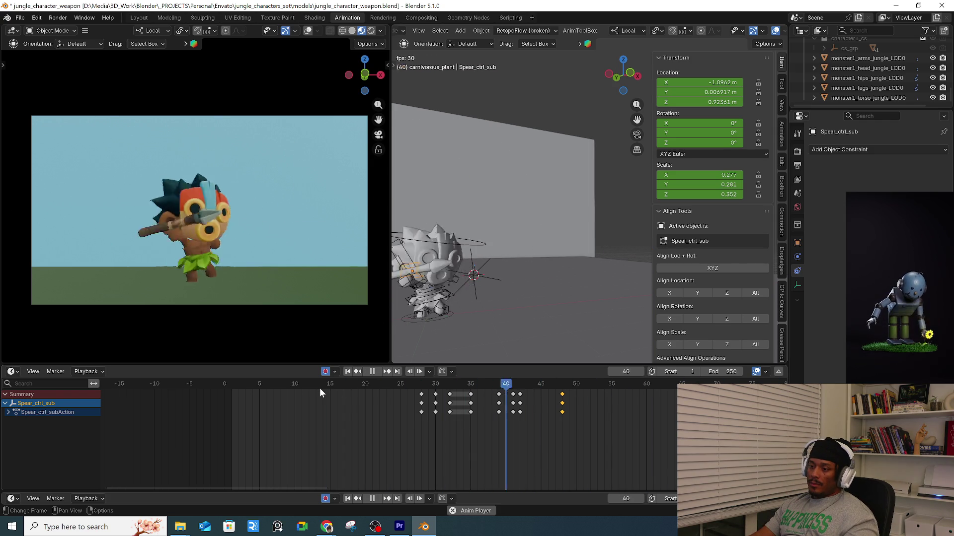
{"action": "left_click_drag", "start_coordinate": [425, 385], "coordinate": [485, 385]}
Re-angle Spear_ctrl_sub at frame 37 with ring and trackball rotations, keying the new pose.
{"action": "scroll", "coordinate": [614, 257], "scroll_direction": "up", "scroll_amount": 3}
{"action": "scroll", "coordinate": [538, 266], "scroll_direction": "down", "scroll_amount": 5}
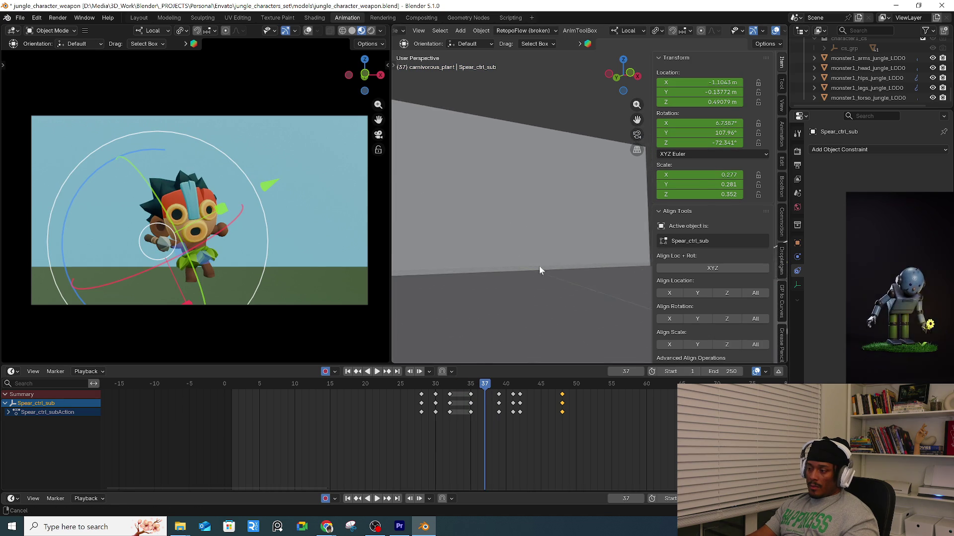
{"action": "mouse_move", "coordinate": [515, 252]}
{"action": "middle_mouse_down"}
{"action": "mouse_move", "coordinate": [492, 246]}
{"action": "mouse_move", "coordinate": [556, 277]}
{"action": "middle_mouse_up"}
{"action": "left_click_drag", "start_coordinate": [555, 277], "coordinate": [547, 258]}
{"action": "key", "text": "r"}
{"action": "key", "text": "r"}
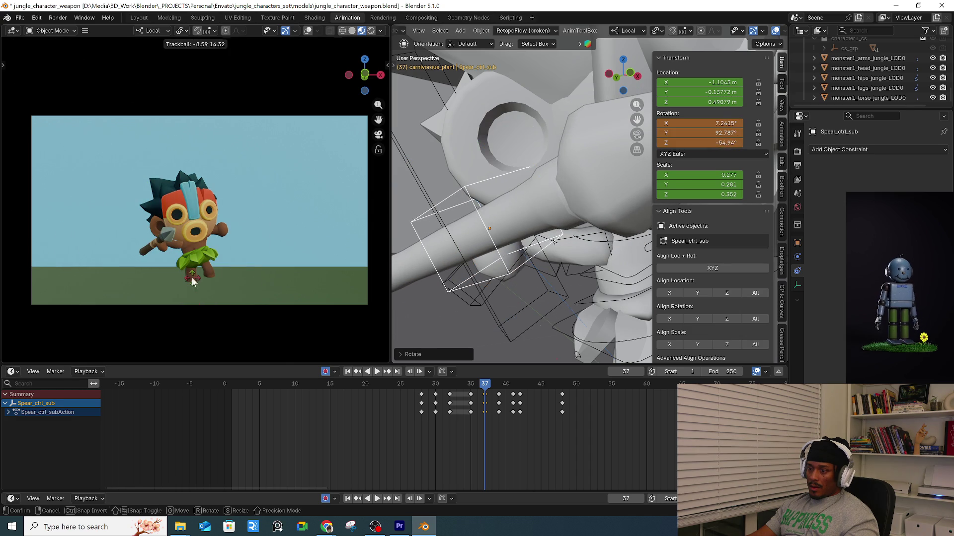
{"action": "left_click", "coordinate": [551, 241]}
{"action": "left_click_drag", "start_coordinate": [477, 386], "coordinate": [543, 389]}
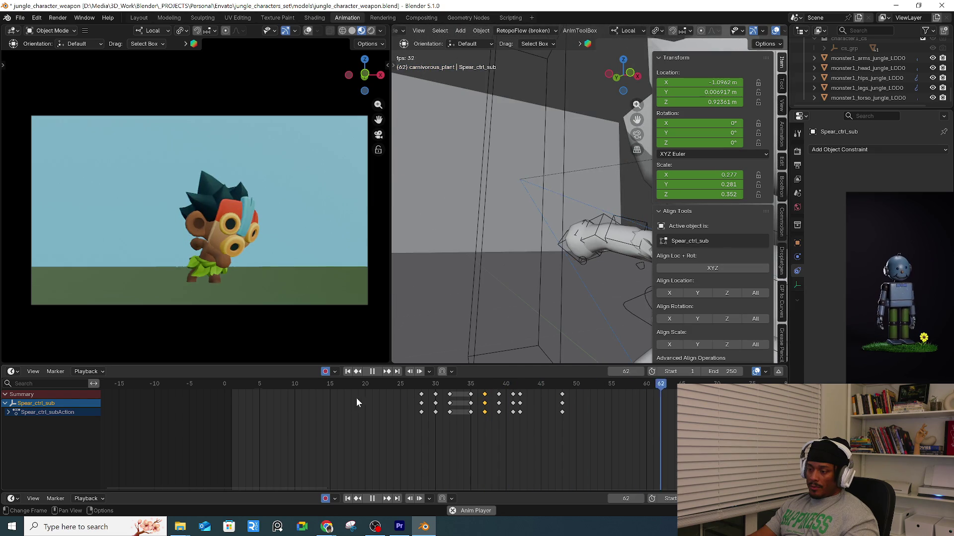
Replay the thrust repeatedly from around frame 18 and near the start, then stop playback.
{"action": "left_click", "coordinate": [351, 384]}
{"action": "left_click", "coordinate": [351, 383]}
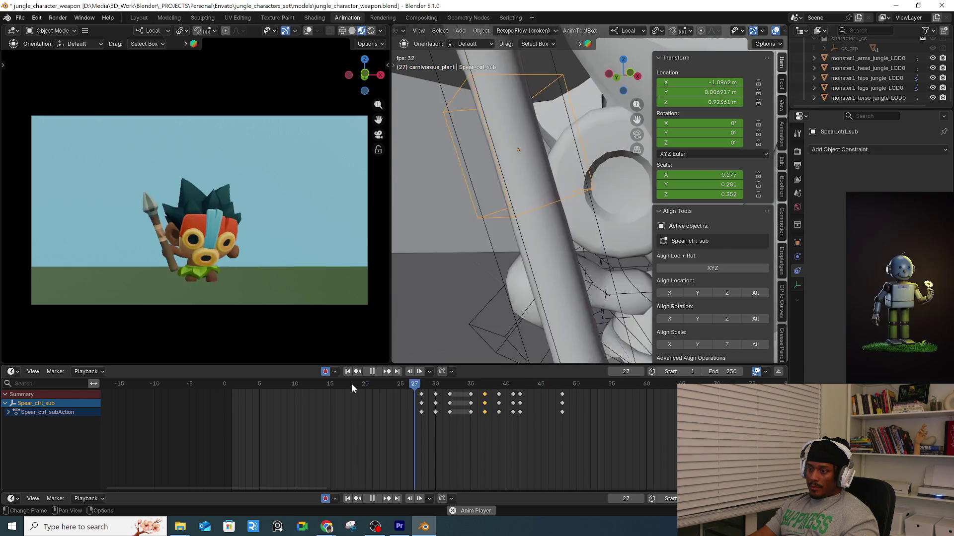
{"action": "left_click", "coordinate": [350, 383]}
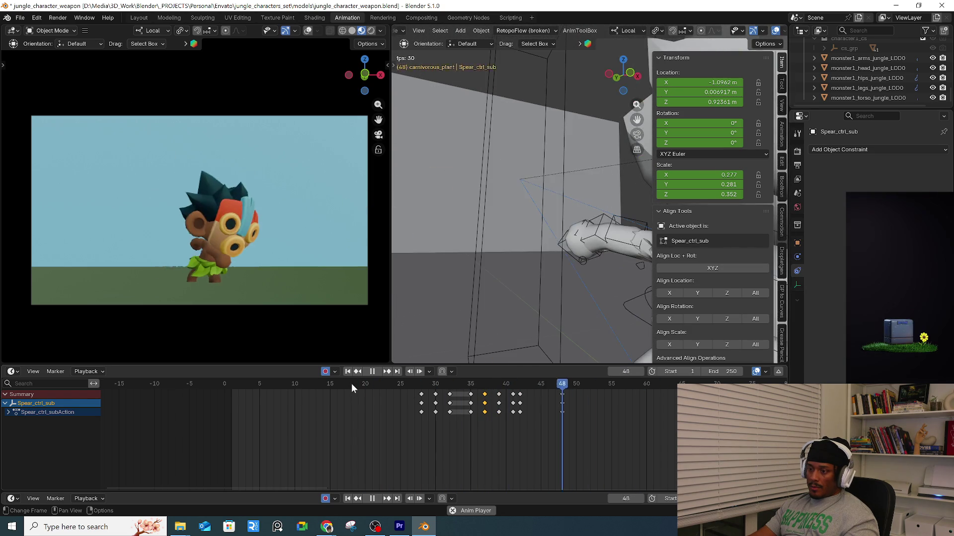
{"action": "left_click", "coordinate": [245, 383]}
{"action": "left_click", "coordinate": [246, 383]}
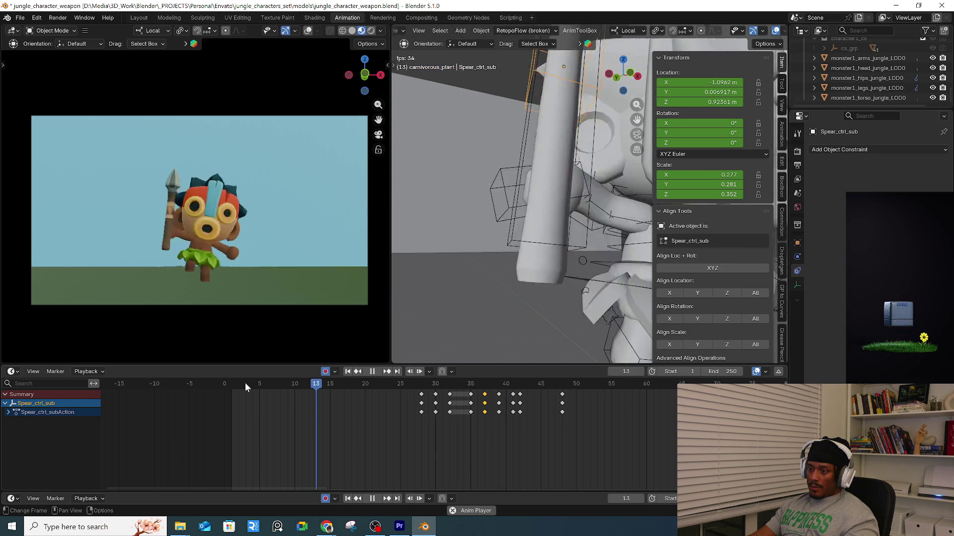
{"action": "left_click", "coordinate": [245, 382]}
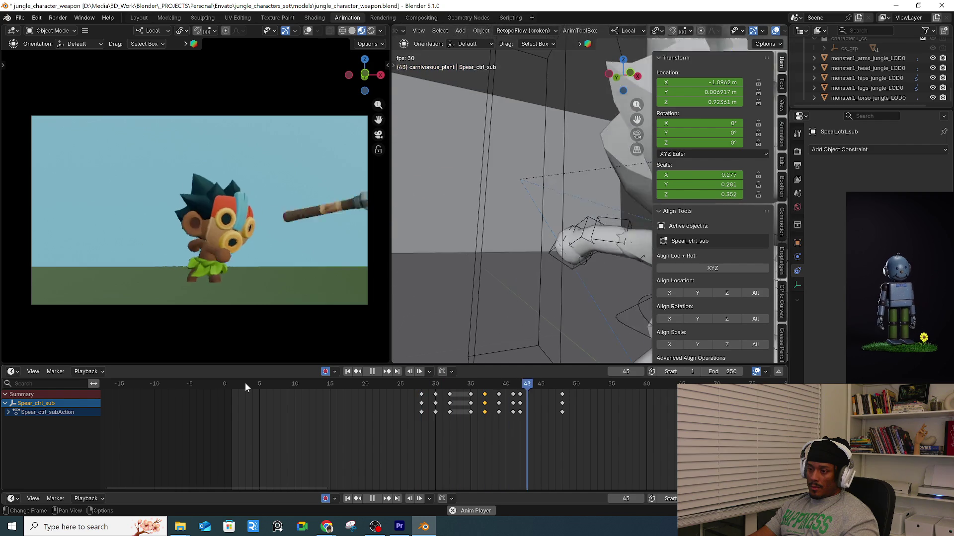
{"action": "left_click", "coordinate": [245, 383]}
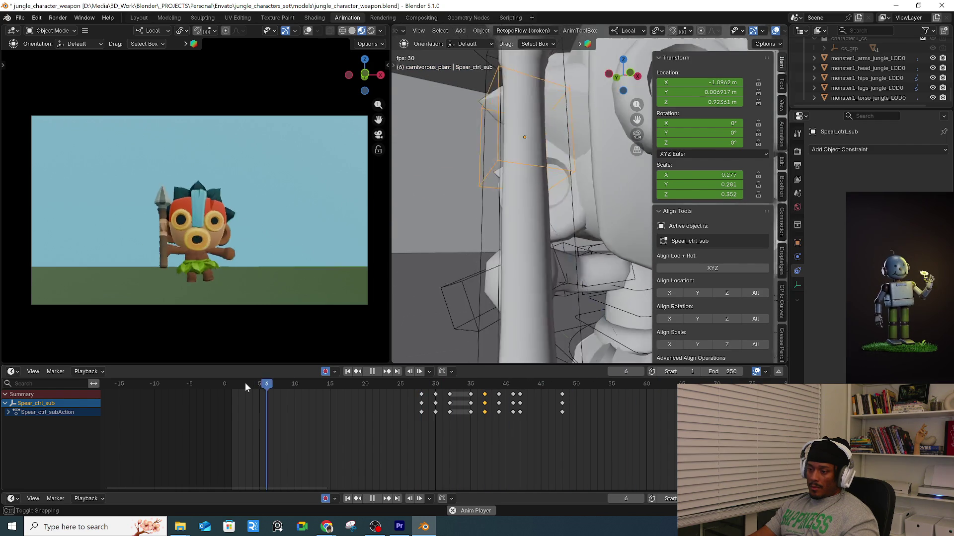
{"action": "left_click", "coordinate": [245, 383]}
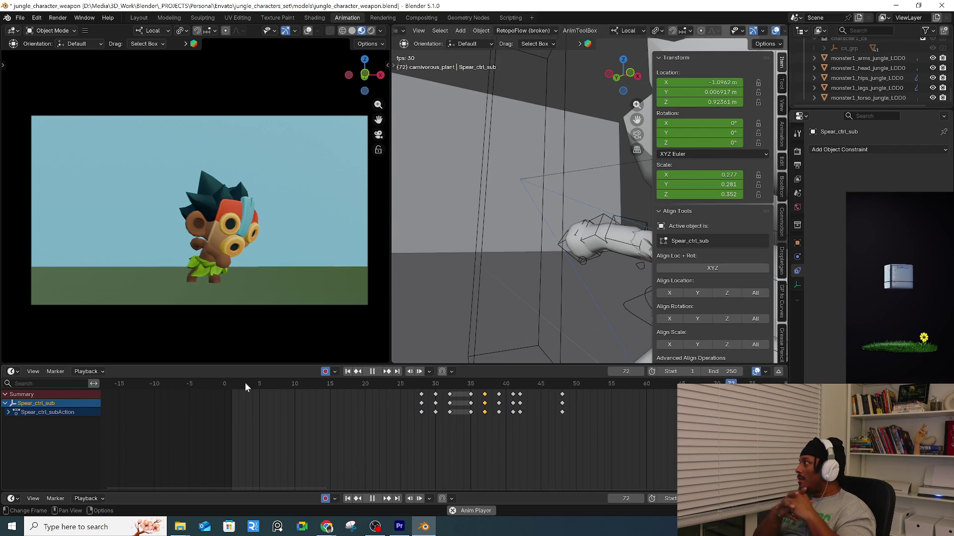
{"action": "key", "text": "space"}
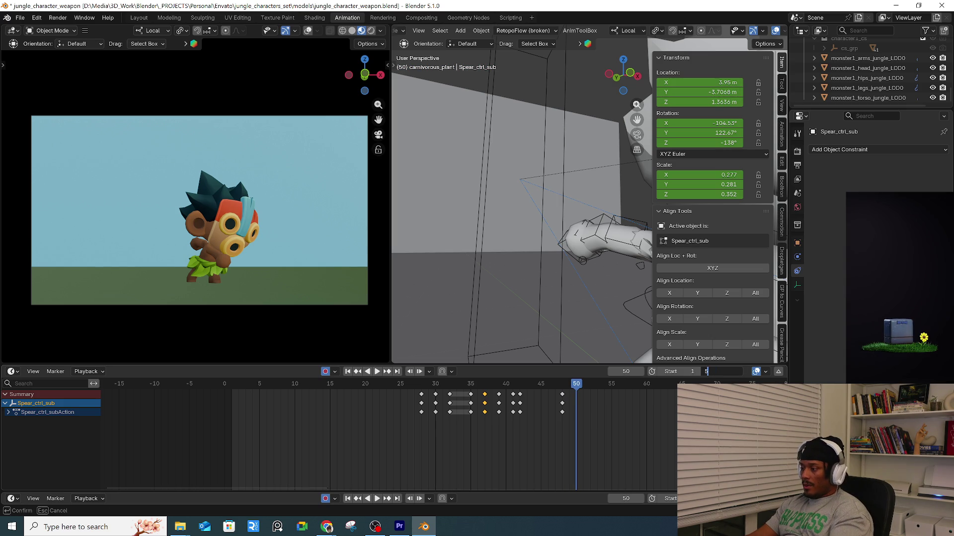
Set the End frame to 50 and loop the shortened animation from frame 28.
{"action": "type", "text": "50"}
{"action": "key", "text": "Return"}
{"action": "left_click", "coordinate": [421, 383]}
{"action": "key", "text": "space"}
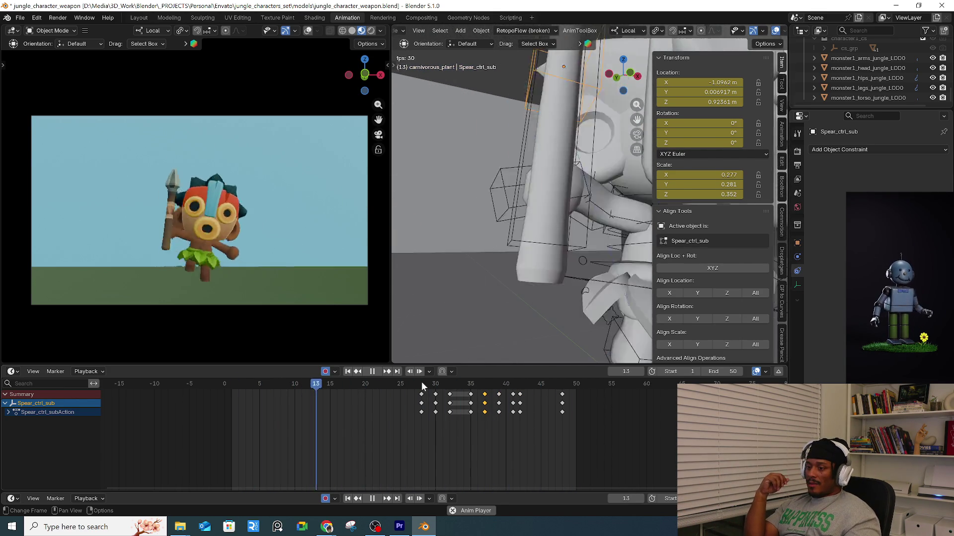
{"action": "key", "text": "Escape"}
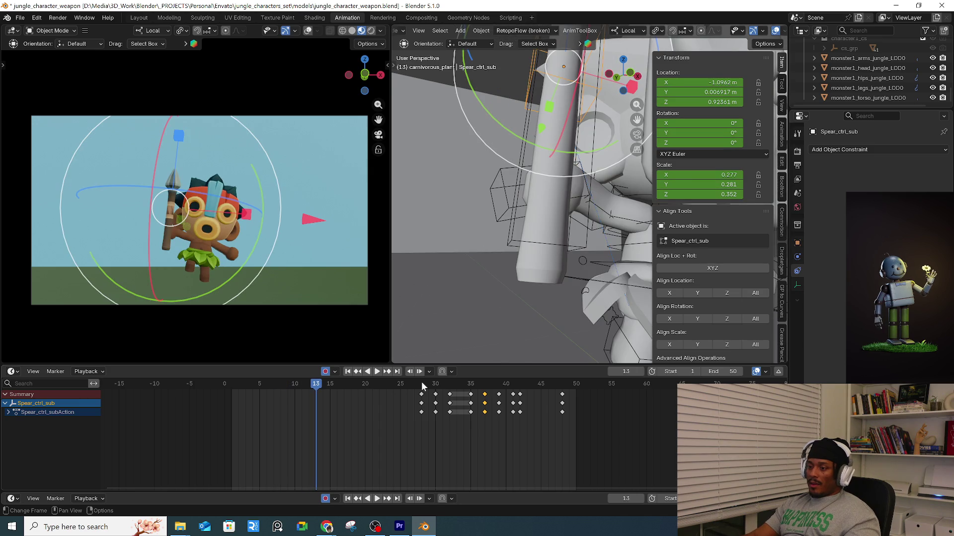
Jump to frame 1, select both spear controls and the spear mesh, and open the File menu.
{"action": "mouse_move", "coordinate": [218, 387]}
{"action": "left_mouse_down"}
{"action": "mouse_move", "coordinate": [317, 383]}
{"action": "mouse_move", "coordinate": [232, 387]}
{"action": "left_mouse_up"}
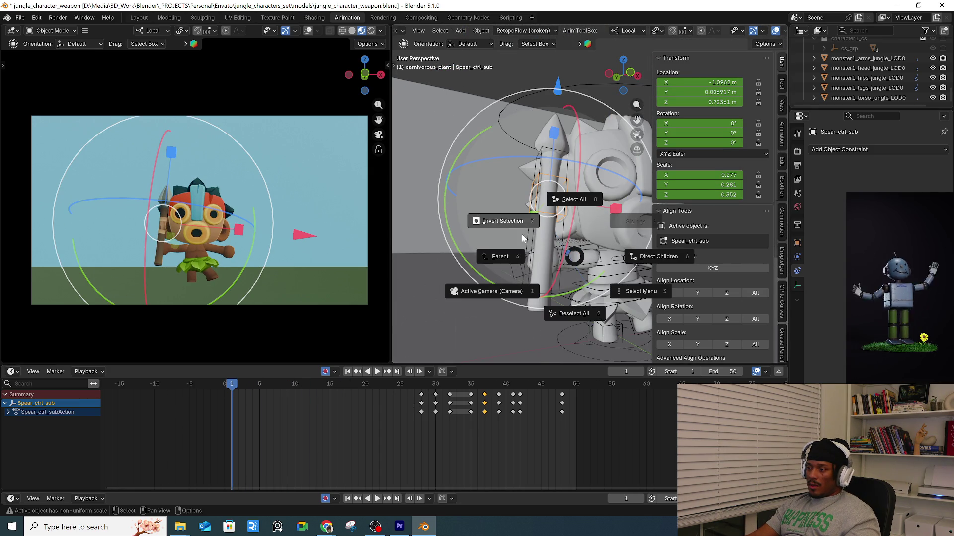
{"action": "middle_click_drag", "start_coordinate": [574, 265], "coordinate": [527, 260]}
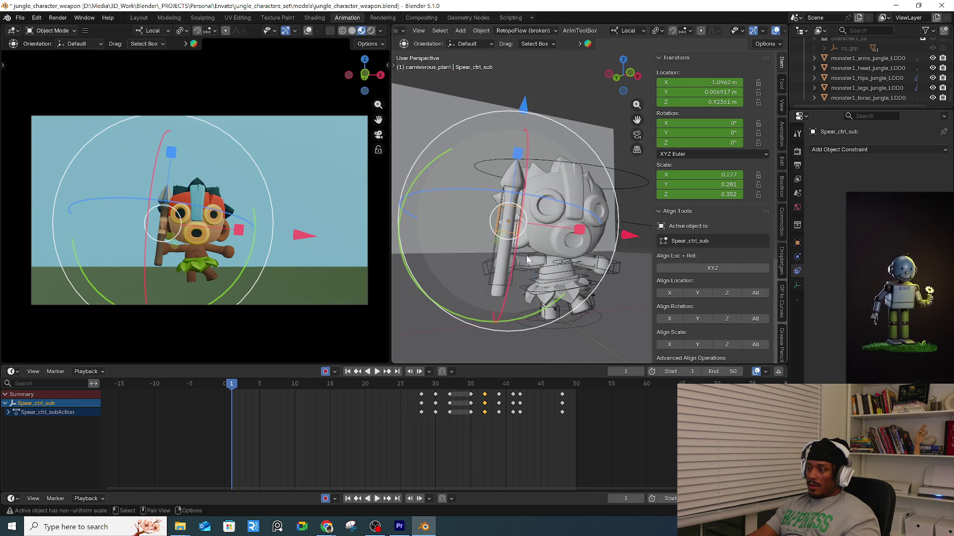
{"action": "left_click", "coordinate": [497, 256], "text": "shift"}
{"action": "key", "text": "a"}
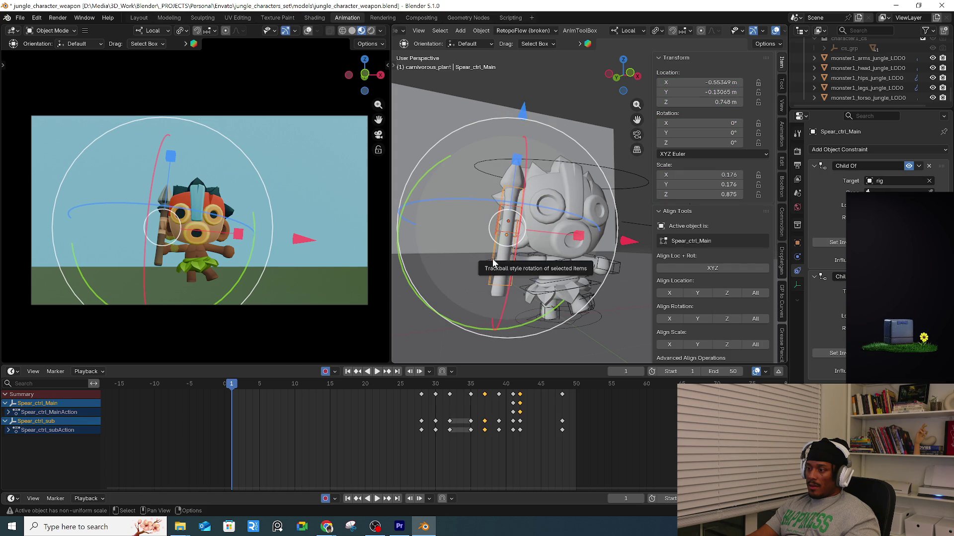
{"action": "left_click", "coordinate": [502, 212]}
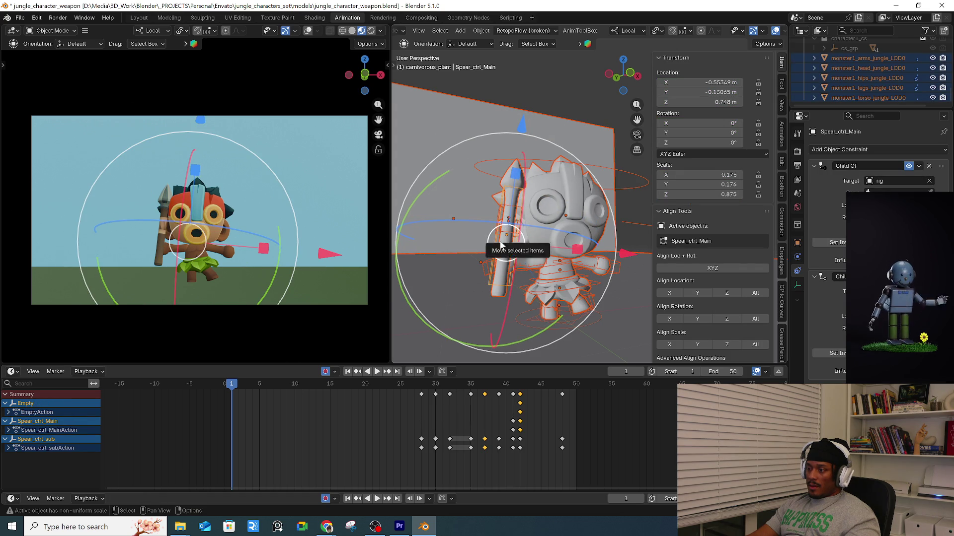
{"action": "left_click", "coordinate": [504, 259]}
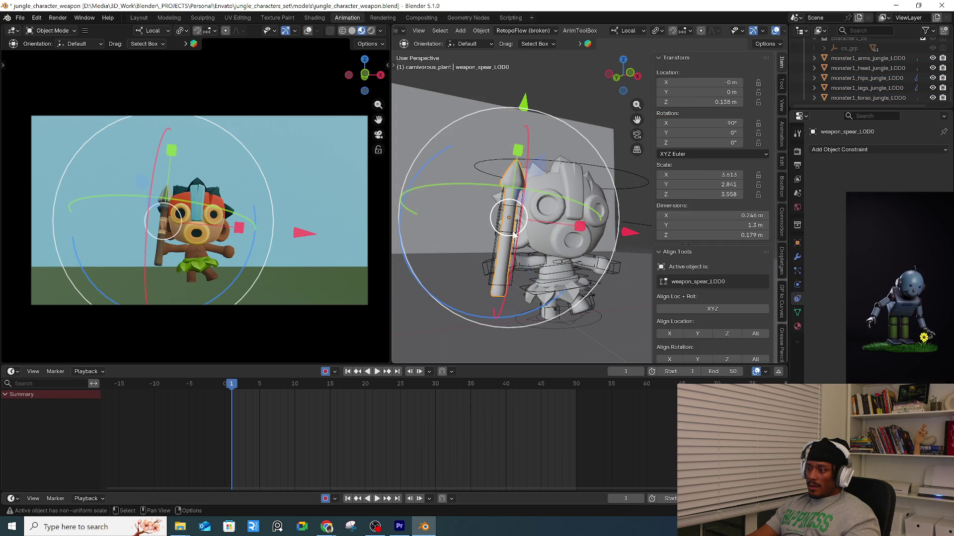
{"action": "scroll", "coordinate": [514, 238], "scroll_direction": "up", "scroll_amount": 6}
{"action": "scroll", "coordinate": [517, 243], "scroll_direction": "down", "scroll_amount": 2}
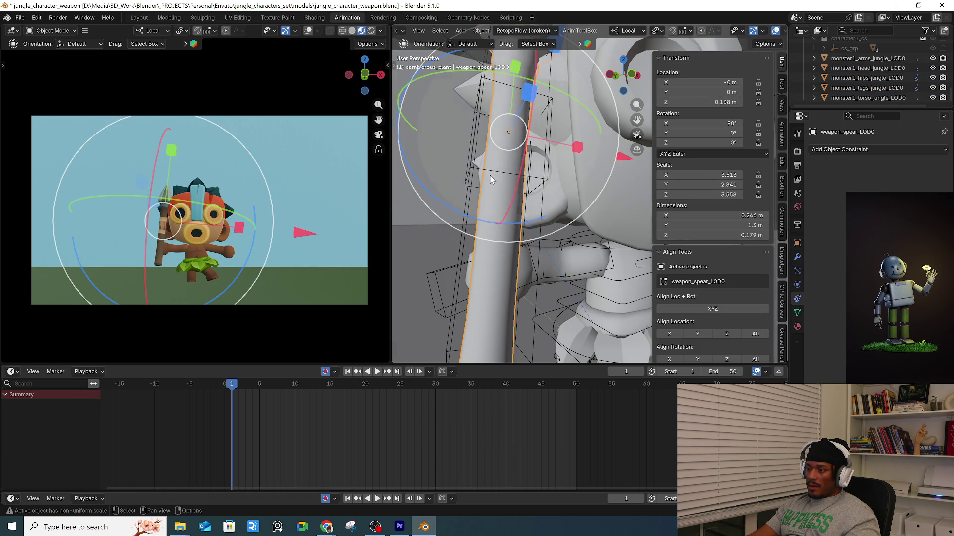
{"action": "left_click", "coordinate": [20, 17]}
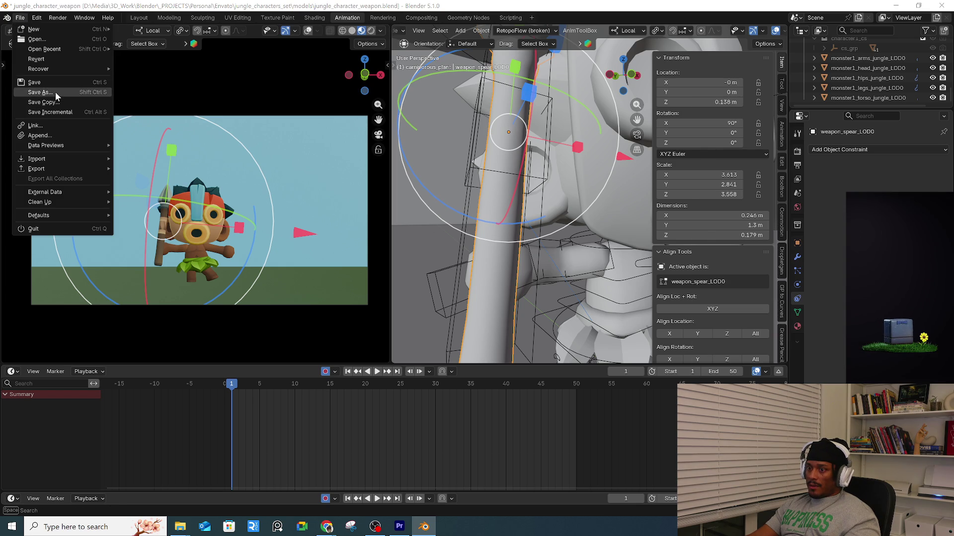
Save the scene as jungle_character_anim01.blend by adding 'anim01' to the file name.
{"action": "left_click", "coordinate": [55, 91]}
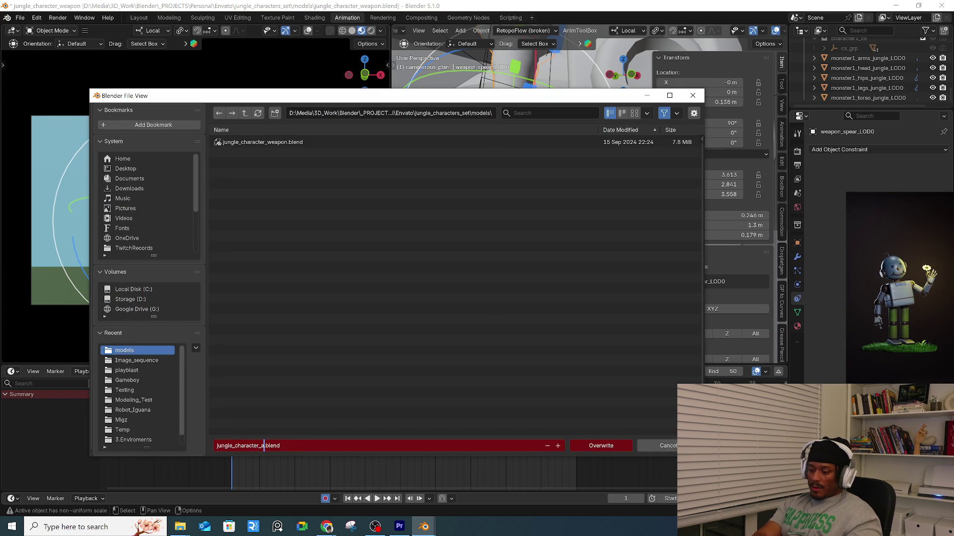
{"action": "type", "text": "anim01"}
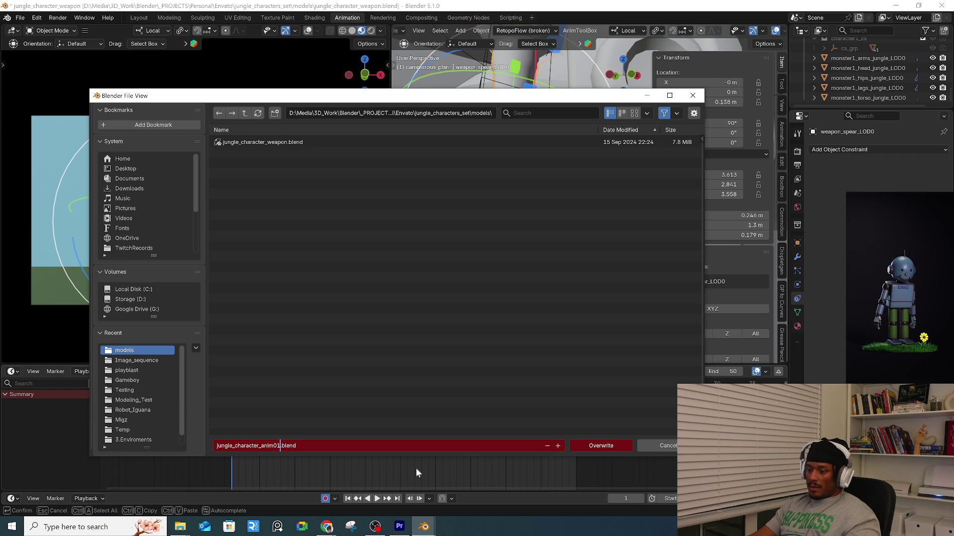
{"action": "left_click", "coordinate": [502, 410]}
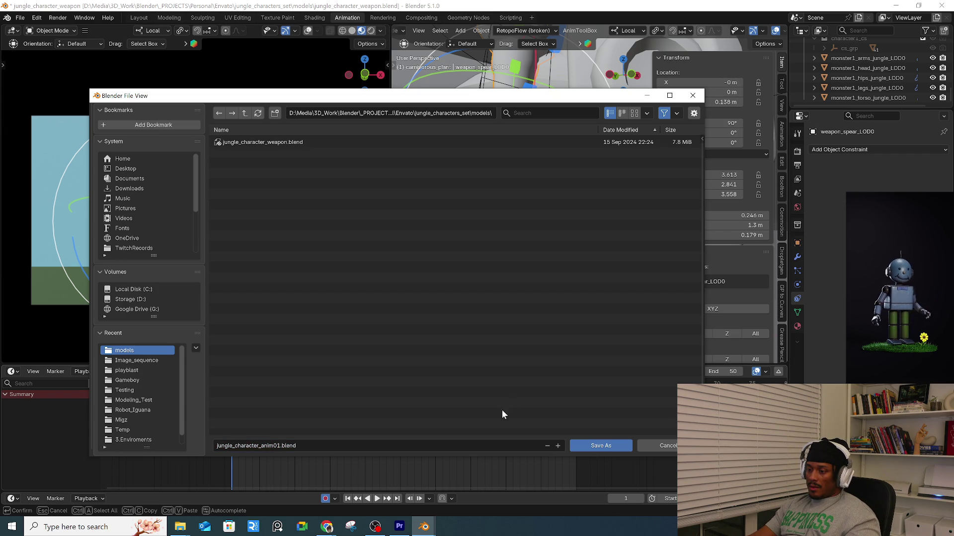
{"action": "left_click", "coordinate": [316, 446]}
{"action": "left_click", "coordinate": [602, 447]}
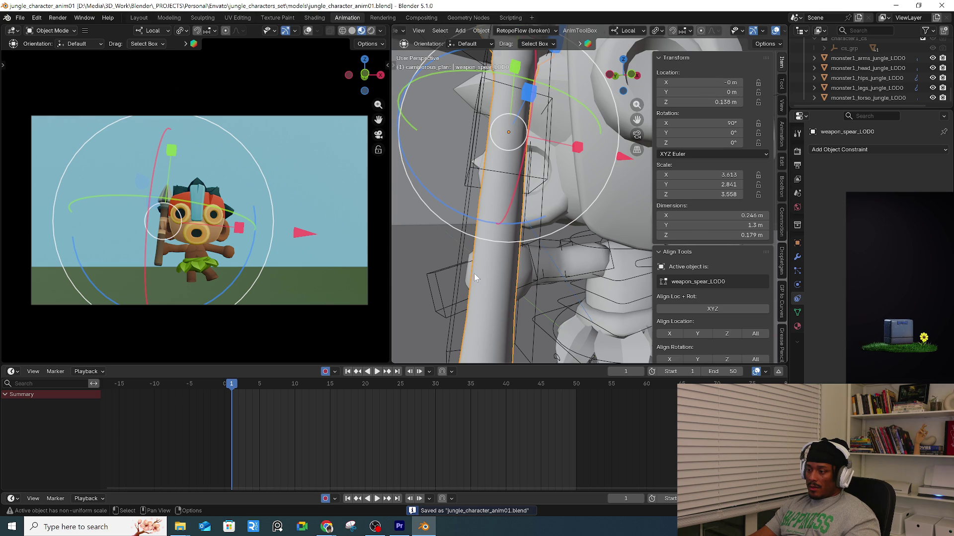
{"action": "scroll", "coordinate": [475, 277], "scroll_direction": "down", "scroll_amount": 4}
{"action": "middle_click_drag", "start_coordinate": [474, 277], "coordinate": [516, 296]}
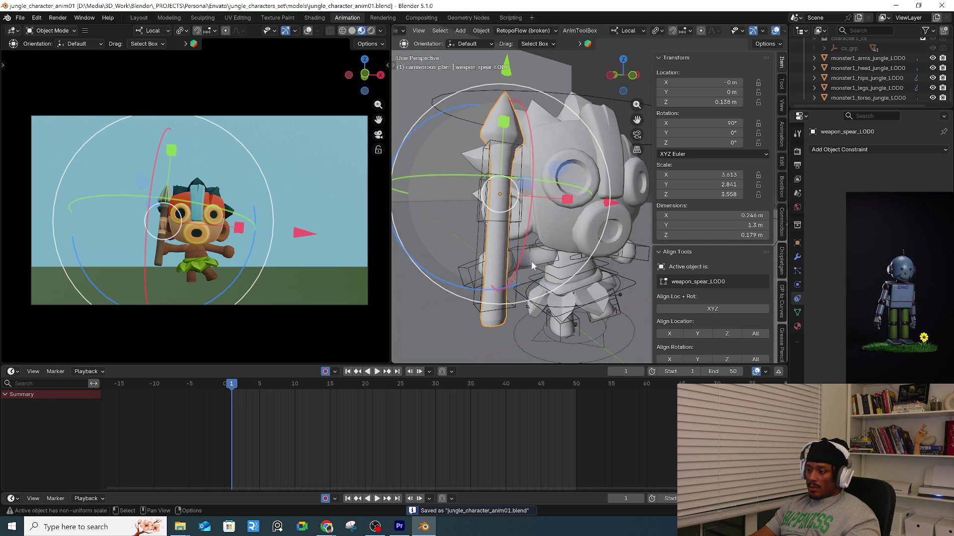
Select the spear controls, make the rig active, enter Pose Mode and select all bones.
{"action": "left_click", "coordinate": [516, 224]}
{"action": "key", "text": "ctrl+Tab"}
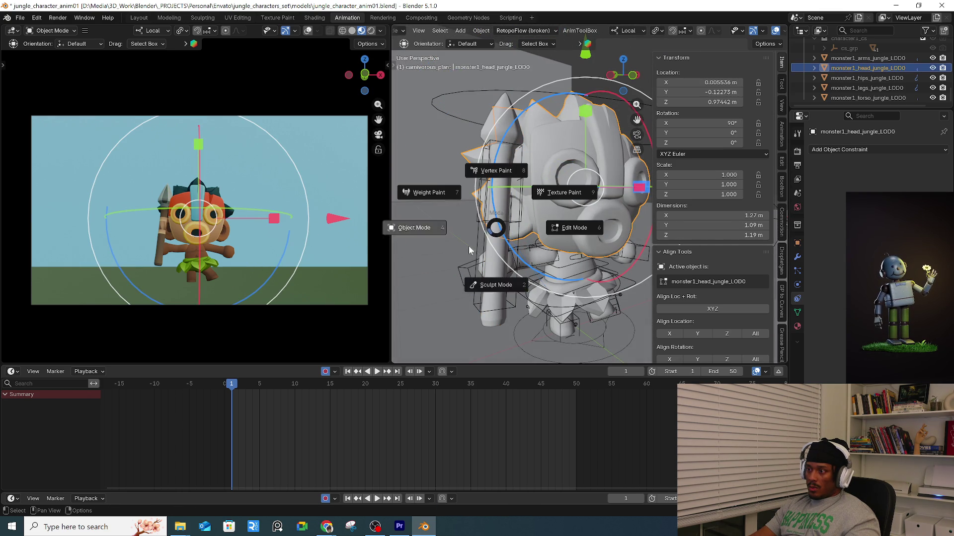
{"action": "key", "text": "Escape"}
{"action": "left_click", "coordinate": [507, 227]}
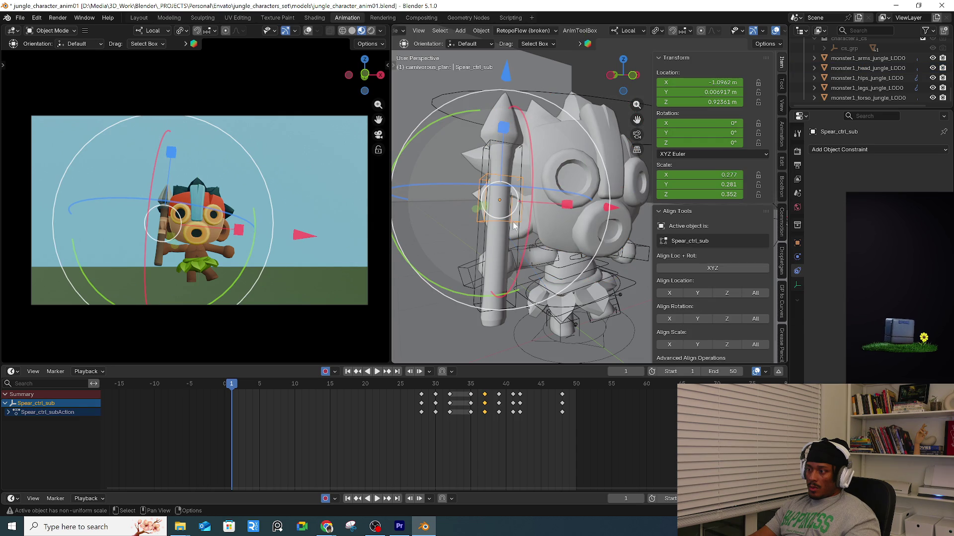
{"action": "left_click", "coordinate": [479, 237], "text": "shift"}
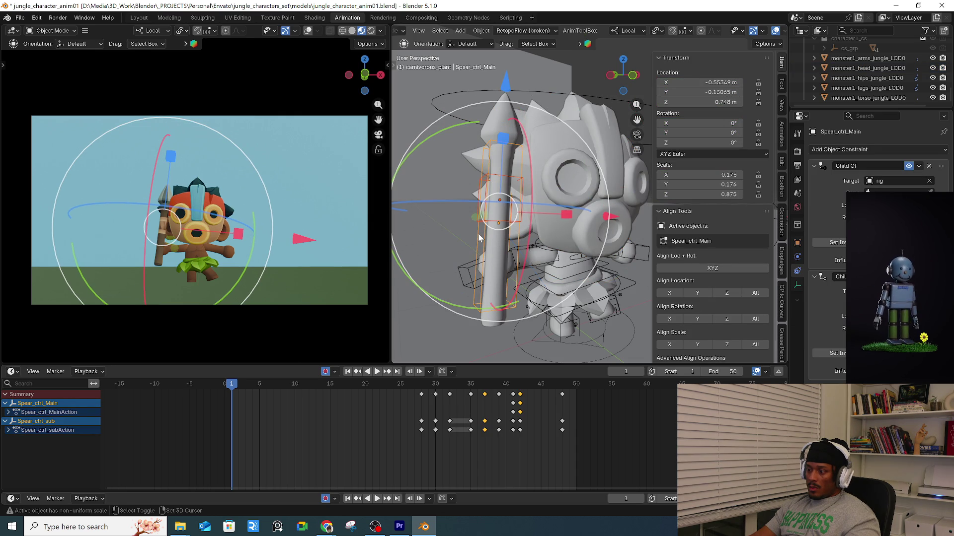
{"action": "left_click", "coordinate": [462, 271], "text": "shift"}
{"action": "key", "text": "ctrl+Tab"}
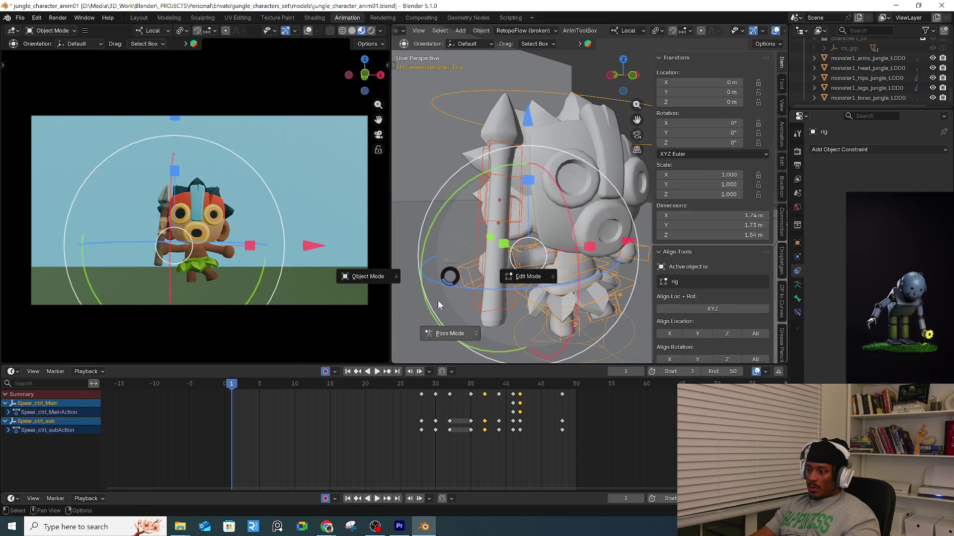
{"action": "left_click", "coordinate": [449, 330]}
{"action": "key", "text": "a"}
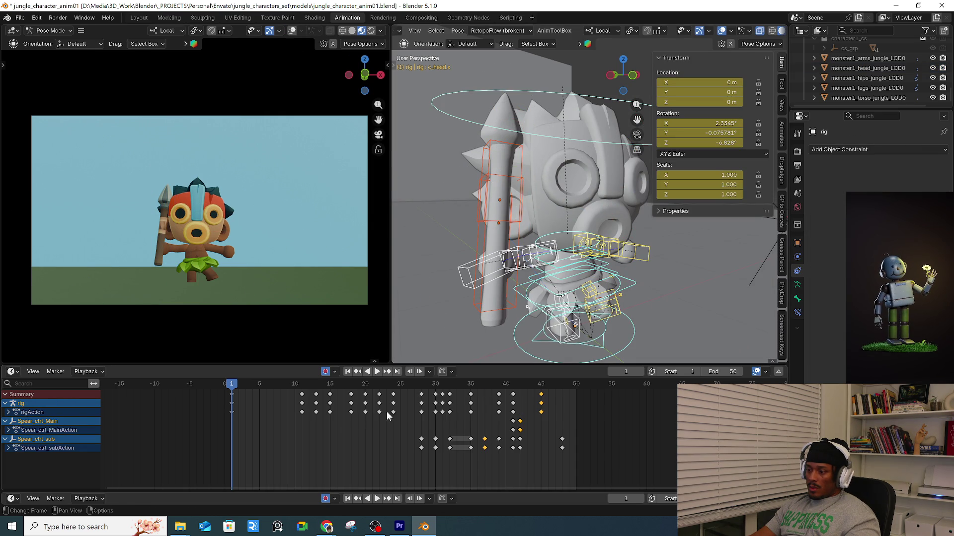
Extend the timeline end to frame 89 and box-select all the rig keyframes.
{"action": "key", "text": "space"}
{"action": "left_click_drag", "start_coordinate": [725, 372], "coordinate": [765, 371]}
{"action": "scroll", "coordinate": [348, 423], "scroll_direction": "down", "scroll_amount": 1}
{"action": "mouse_move", "coordinate": [260, 472]}
{"action": "left_mouse_down"}
{"action": "mouse_move", "coordinate": [612, 465]}
{"action": "mouse_move", "coordinate": [654, 385]}
{"action": "left_mouse_up"}
{"action": "key", "text": "space"}
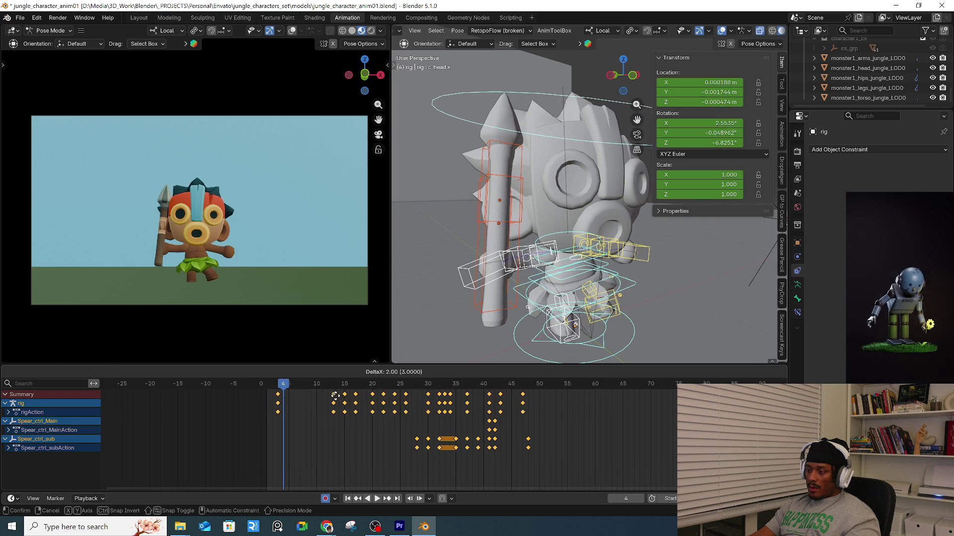
{"action": "key", "text": "Escape"}
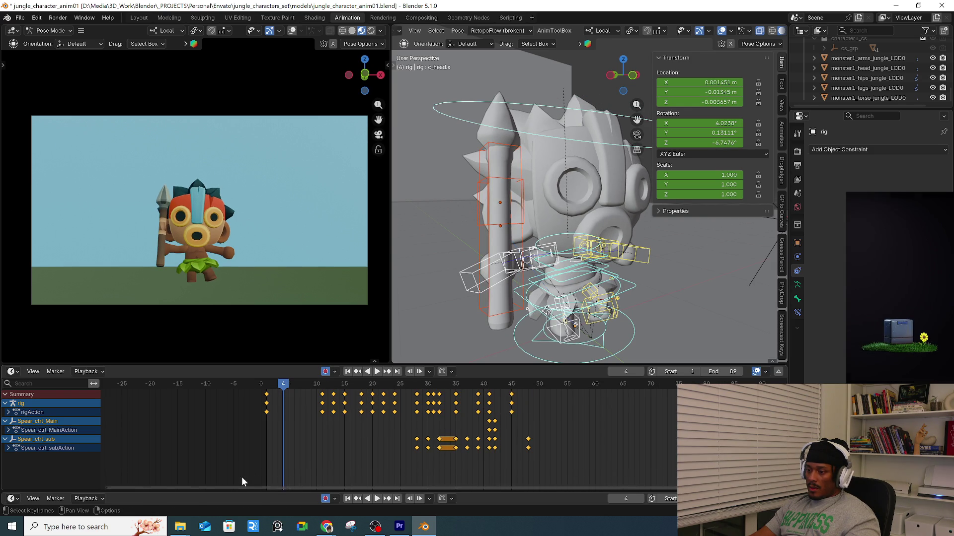
Shift the rig keyframes about 19 frames later so the action starts at frame 20.
{"action": "key", "text": "g"}
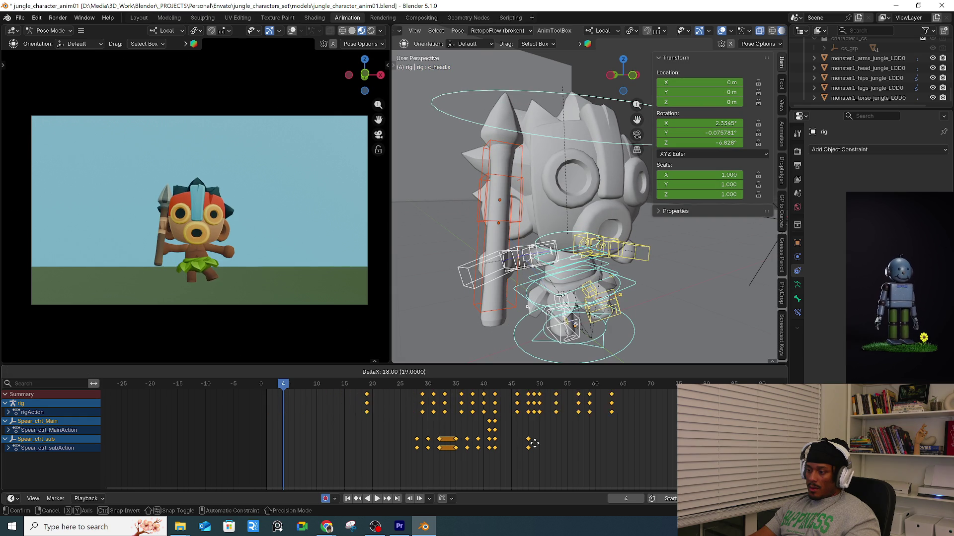
{"action": "key", "text": "Escape"}
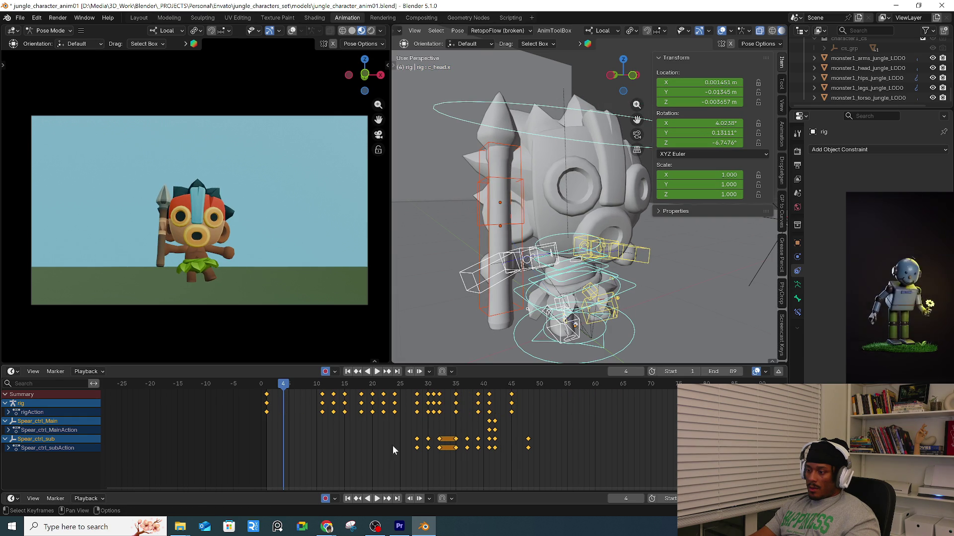
{"action": "key", "text": "g"}
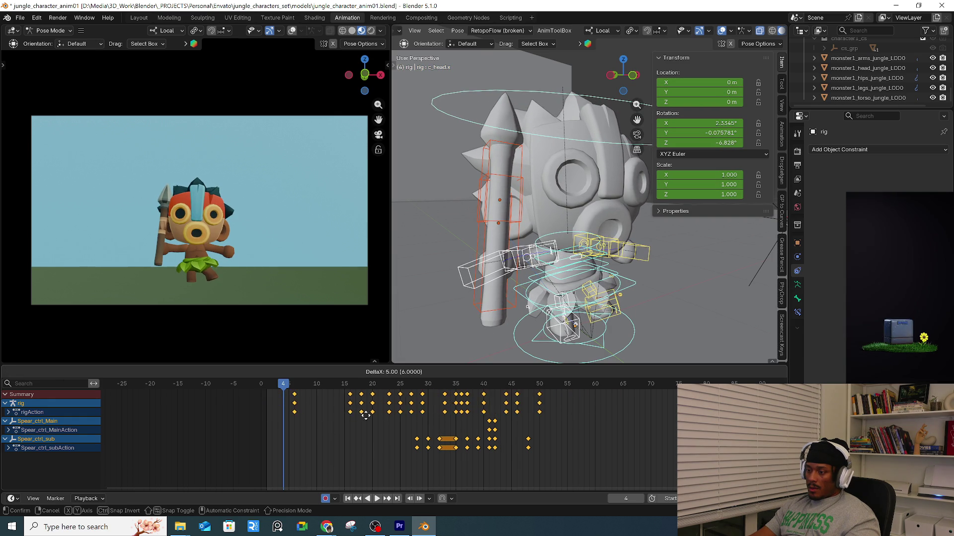
{"action": "left_click", "coordinate": [446, 430]}
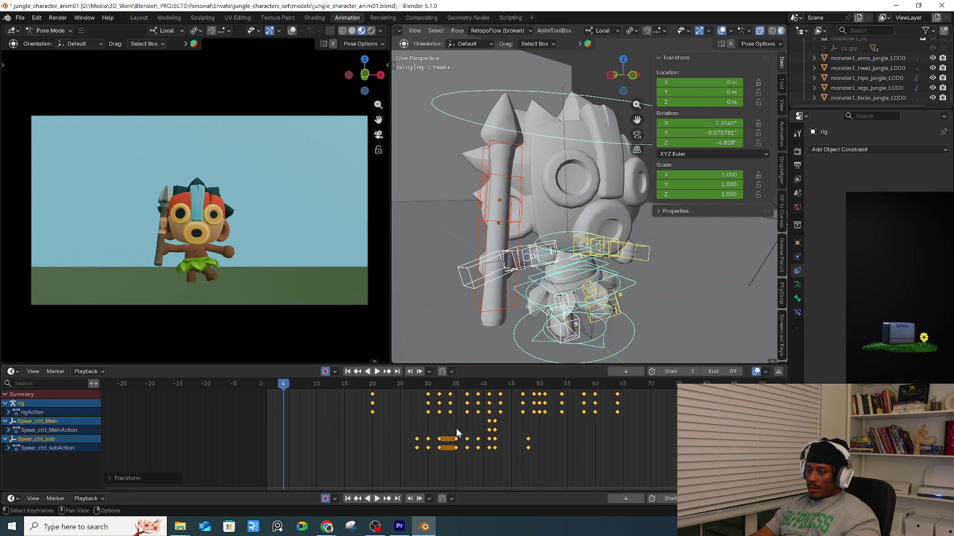
{"action": "key", "text": "ctrl+z"}
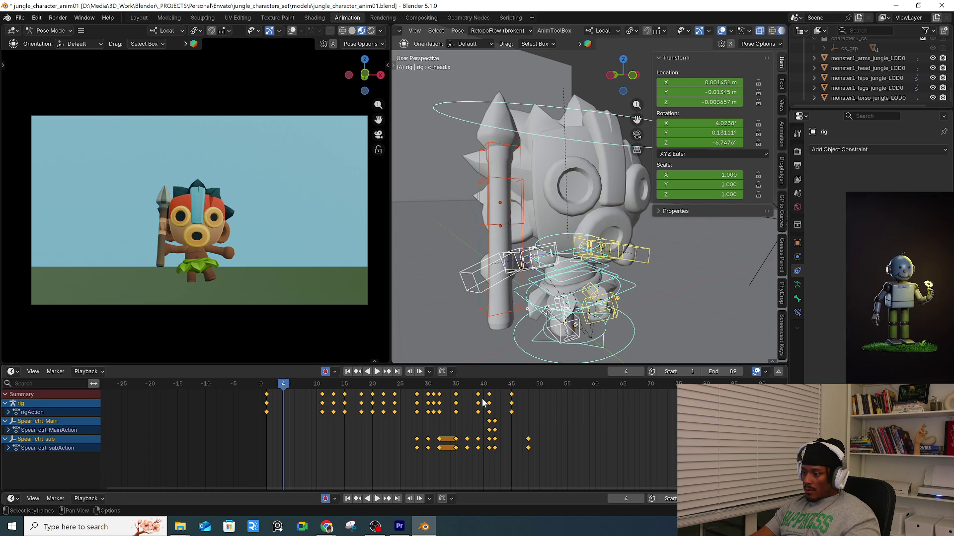
{"action": "key", "text": "g"}
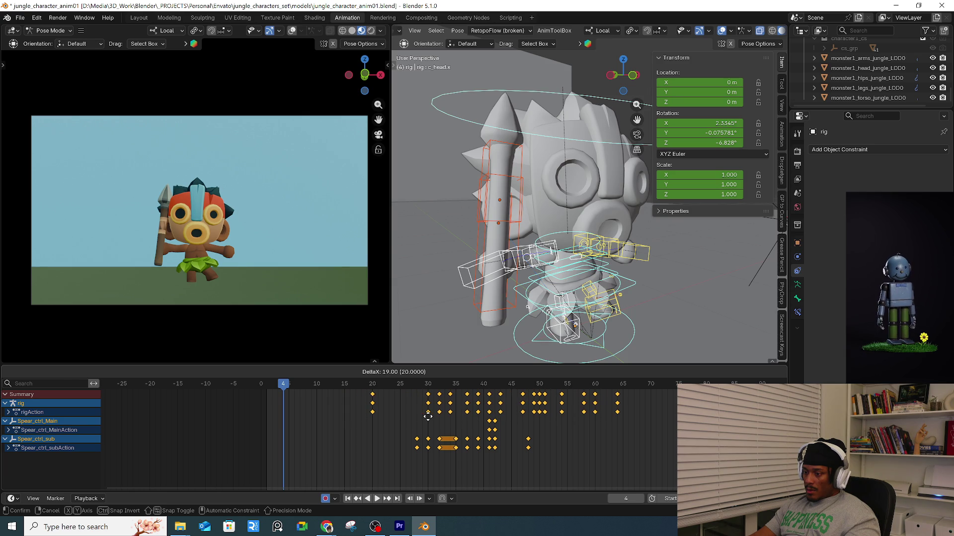
{"action": "left_click", "coordinate": [428, 416]}
Switch the rig back to Object Mode and select the spear controller objects.
{"action": "middle_click_drag", "start_coordinate": [552, 231], "coordinate": [509, 238]}
{"action": "key", "text": "ctrl+Tab"}
{"action": "left_click", "coordinate": [454, 242]}
{"action": "left_click", "coordinate": [455, 232]}
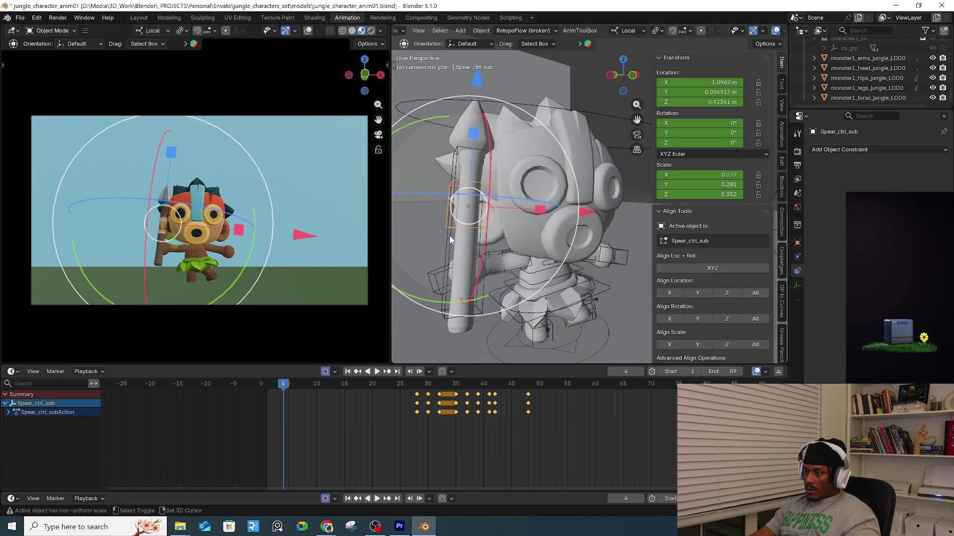
Shift the Spear_ctrl_Main and Spear_ctrl_sub keyframes 18 frames later in the Dope Sheet.
{"action": "left_click_drag", "start_coordinate": [414, 454], "coordinate": [573, 388]}
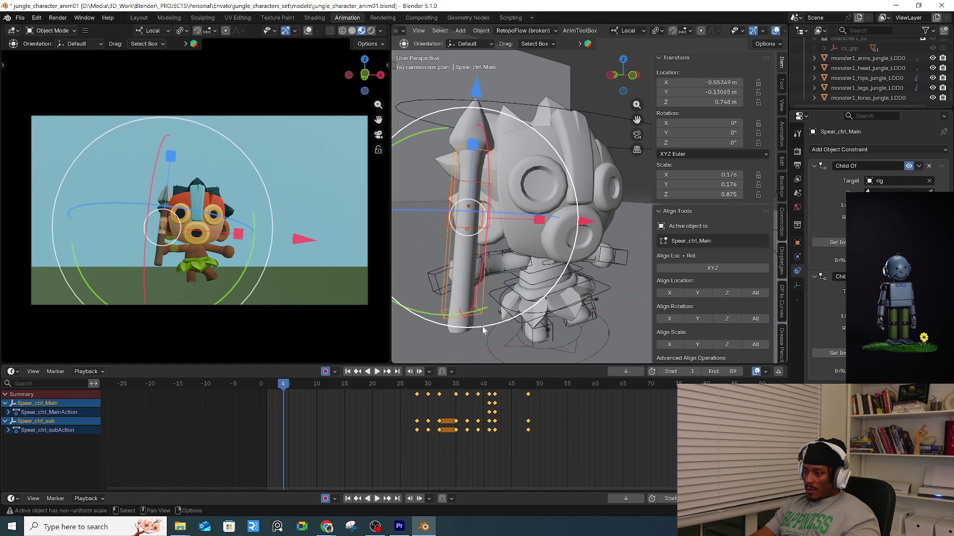
{"action": "left_click", "coordinate": [433, 278]}
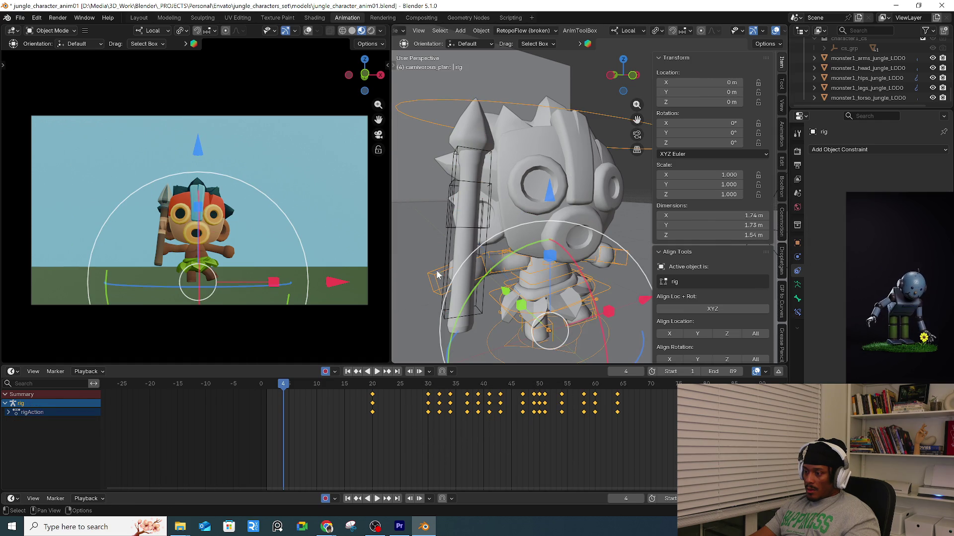
{"action": "left_click", "coordinate": [594, 385]}
{"action": "left_click", "coordinate": [490, 278]}
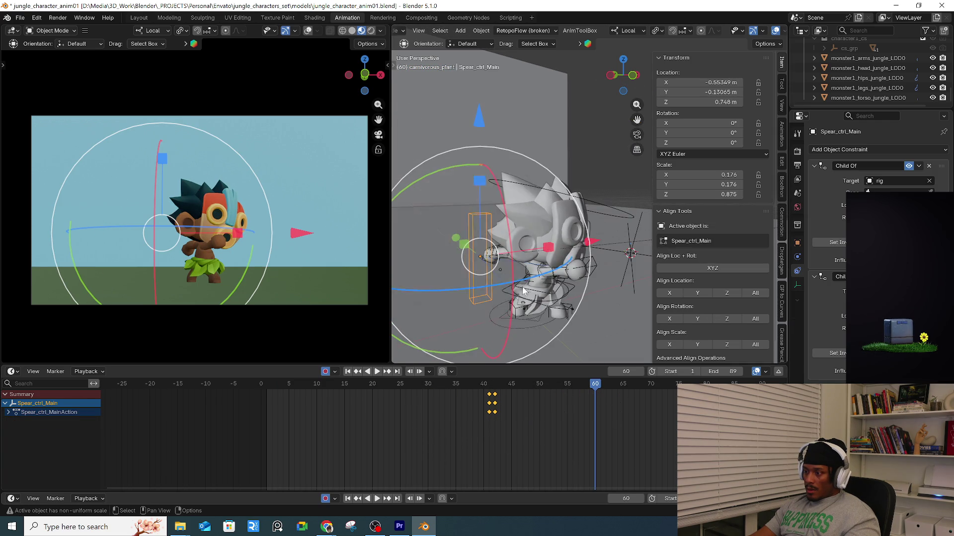
{"action": "scroll", "coordinate": [491, 278], "scroll_direction": "down", "scroll_amount": 5}
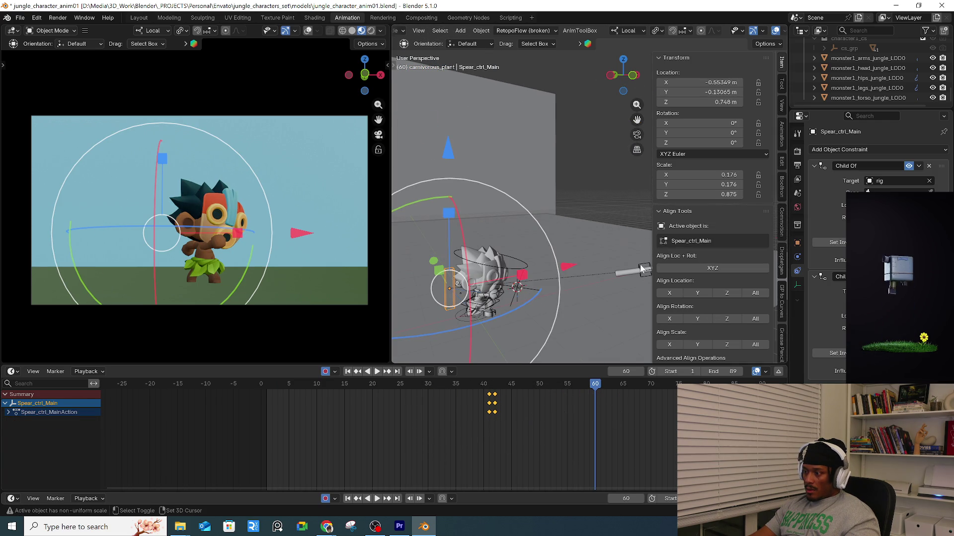
{"action": "left_click", "coordinate": [641, 268]}
{"action": "left_click_drag", "start_coordinate": [498, 399], "coordinate": [601, 406]}
Play the animation from near the start to check the spear sync.
{"action": "left_click", "coordinate": [305, 383]}
{"action": "key", "text": "space"}
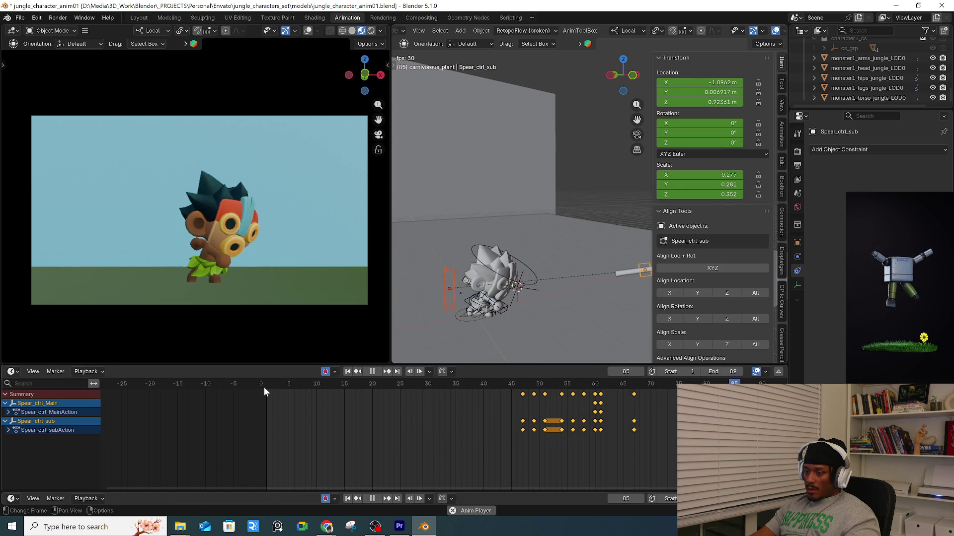
{"action": "key", "text": "space"}
Switch the rig into Pose Mode and replay from the start of the timeline.
{"action": "left_click", "coordinate": [511, 279]}
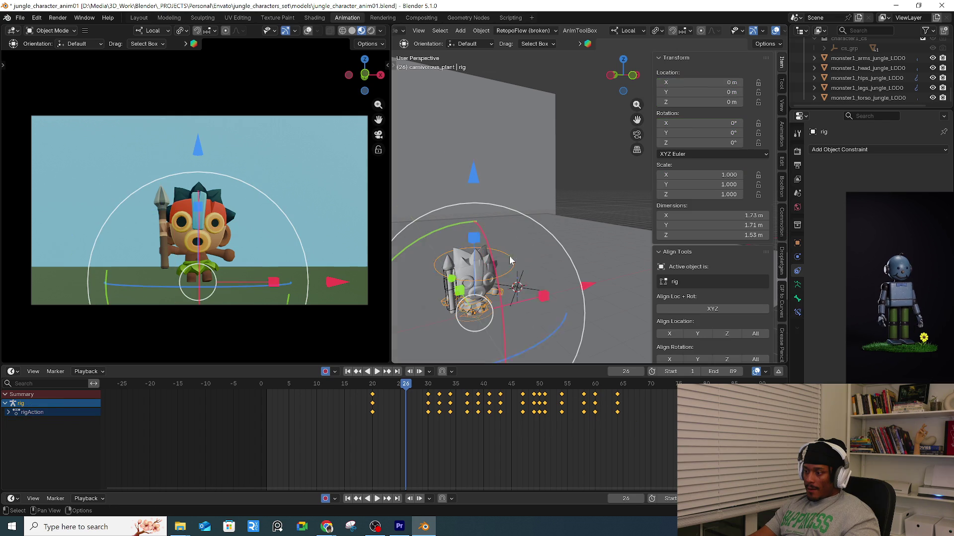
{"action": "key", "text": "ctrl+Tab"}
{"action": "left_click", "coordinate": [507, 332]}
{"action": "left_click", "coordinate": [272, 386]}
{"action": "key", "text": "space"}
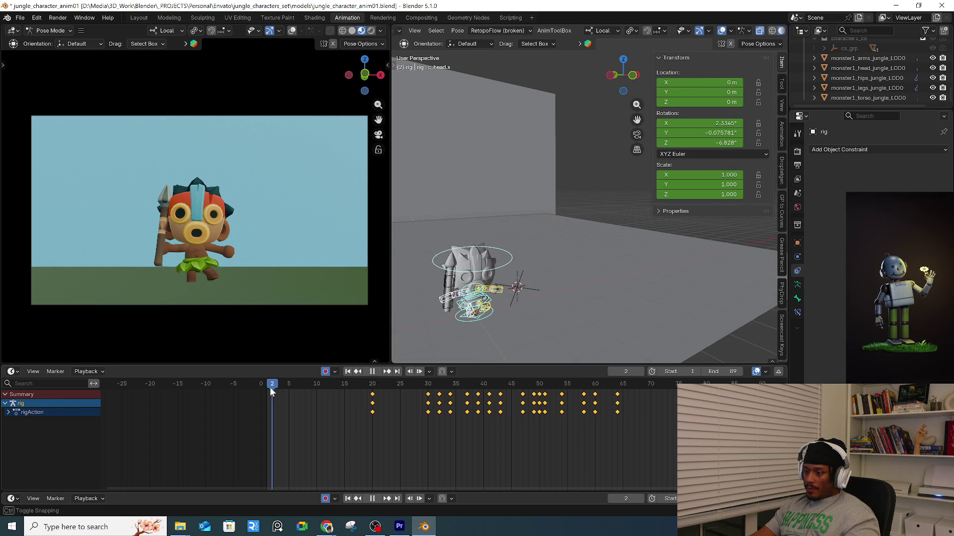
At frame 1, key the whole pose, then clear all pose transforms.
{"action": "mouse_move", "coordinate": [267, 386]}
{"action": "left_mouse_down"}
{"action": "mouse_move", "coordinate": [329, 397]}
{"action": "mouse_move", "coordinate": [267, 399]}
{"action": "mouse_move", "coordinate": [518, 390]}
{"action": "mouse_move", "coordinate": [252, 397]}
{"action": "mouse_move", "coordinate": [268, 395]}
{"action": "left_mouse_up"}
{"action": "scroll", "coordinate": [476, 300], "scroll_direction": "up", "scroll_amount": 3}
{"action": "key", "text": "i"}
{"action": "key", "text": "q"}
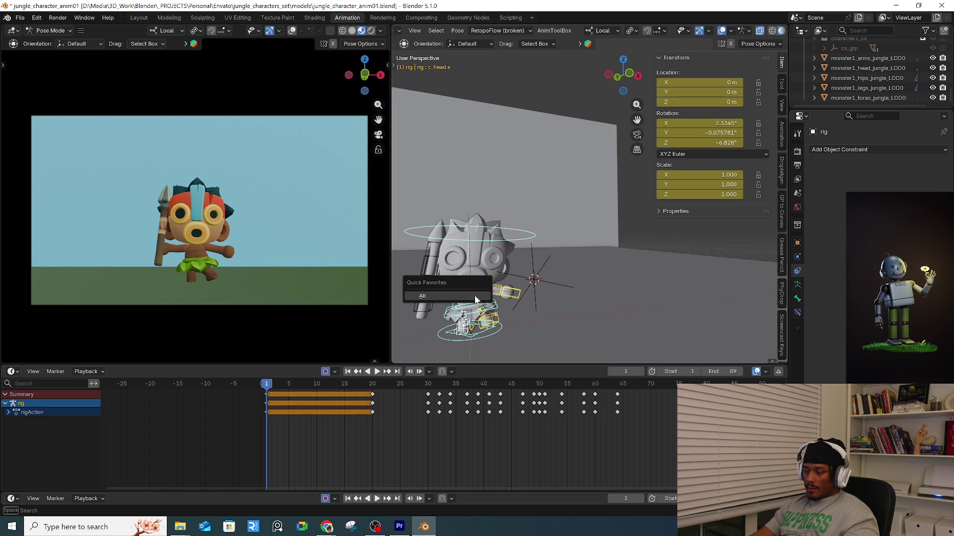
{"action": "left_click", "coordinate": [475, 297]}
Twist c_spine_03.x around Z and rotate c_forearm_fk.l to -44.468° on Z.
{"action": "scroll", "coordinate": [513, 280], "scroll_direction": "down", "scroll_amount": 2}
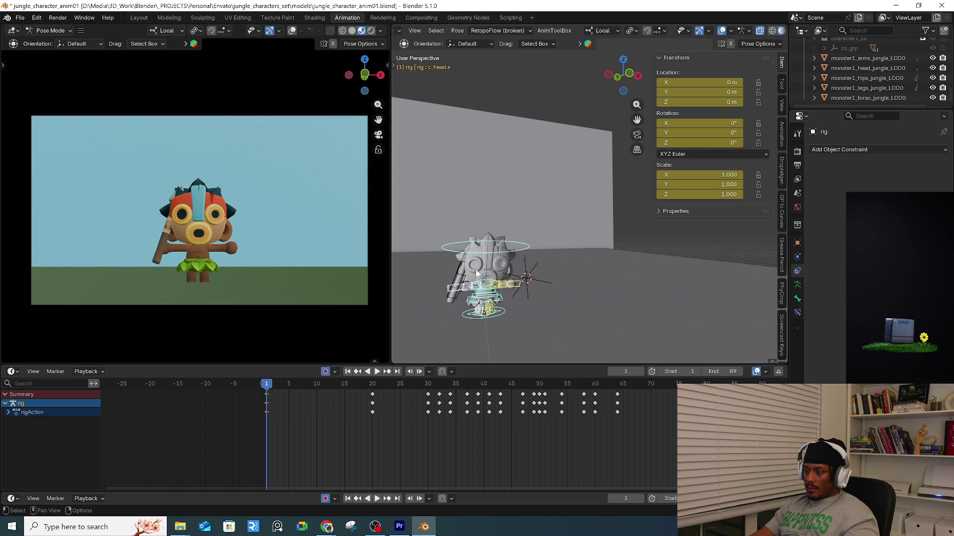
{"action": "scroll", "coordinate": [471, 277], "scroll_direction": "up", "scroll_amount": 5}
{"action": "scroll", "coordinate": [521, 329], "scroll_direction": "down", "scroll_amount": 2}
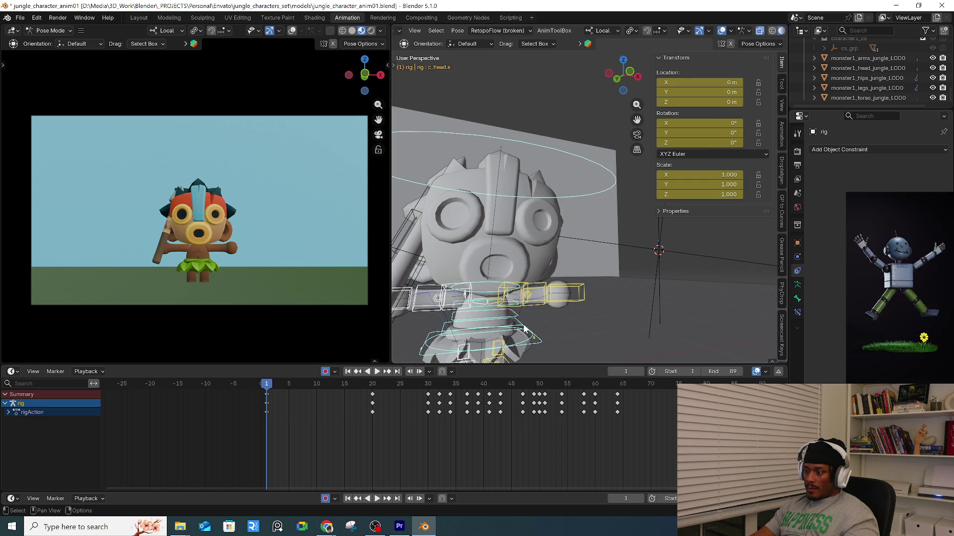
{"action": "left_click", "coordinate": [526, 328]}
{"action": "middle_click_drag", "start_coordinate": [525, 328], "coordinate": [533, 306]}
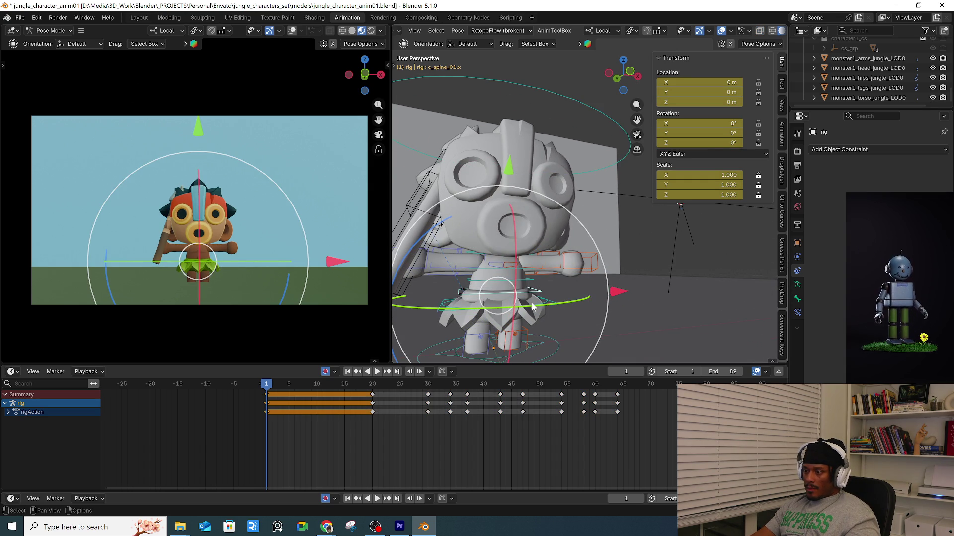
{"action": "left_click", "coordinate": [526, 274]}
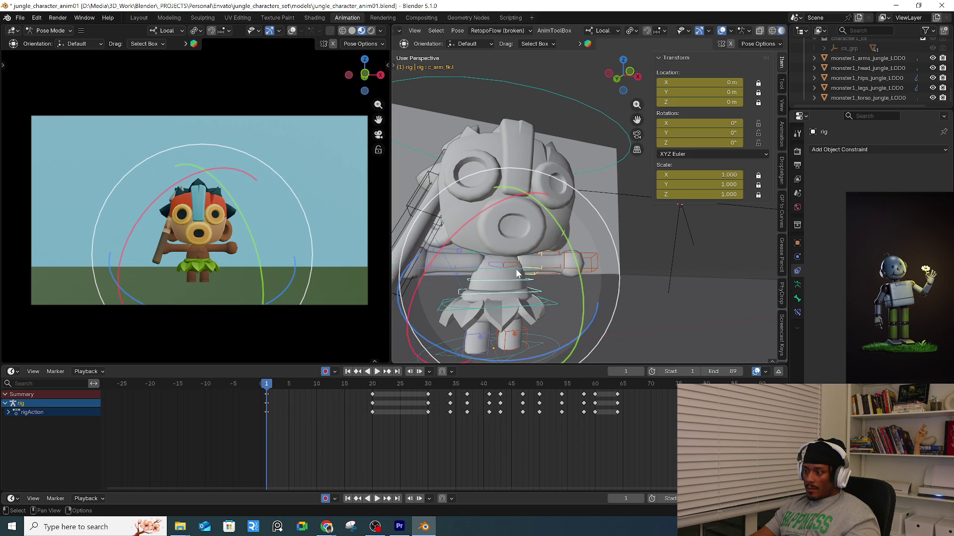
{"action": "left_click", "coordinate": [511, 276]}
{"action": "left_click", "coordinate": [495, 278]}
{"action": "left_click", "coordinate": [491, 279]}
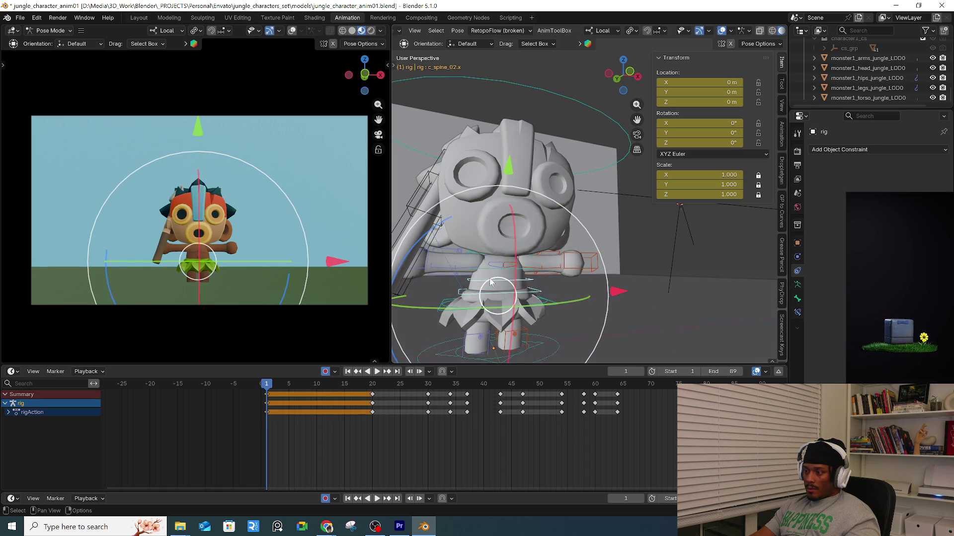
{"action": "left_click", "coordinate": [490, 279]}
{"action": "mouse_move", "coordinate": [471, 213]}
{"action": "left_mouse_down"}
{"action": "mouse_move", "coordinate": [463, 208]}
{"action": "mouse_move", "coordinate": [497, 179]}
{"action": "left_mouse_up"}
{"action": "left_click", "coordinate": [559, 289]}
{"action": "left_click_drag", "start_coordinate": [607, 259], "coordinate": [576, 239]}
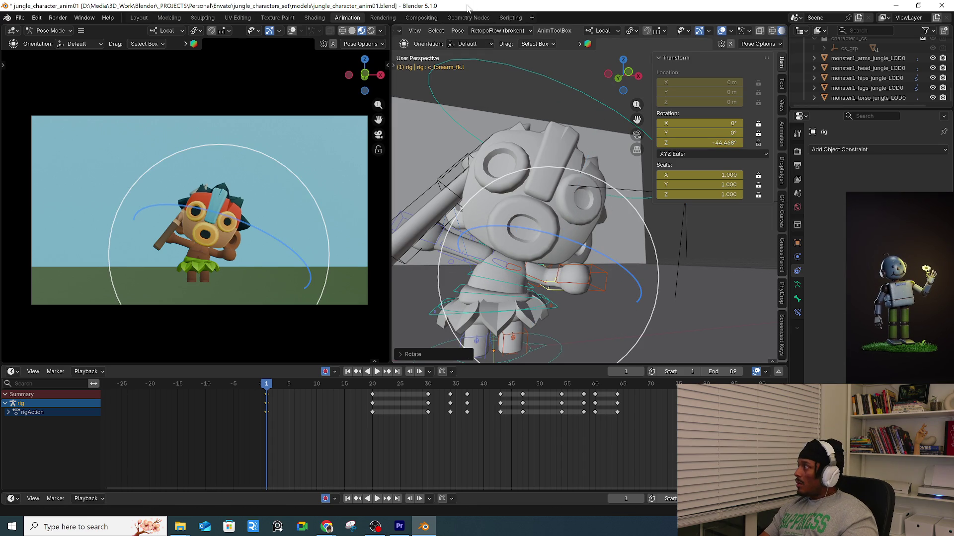
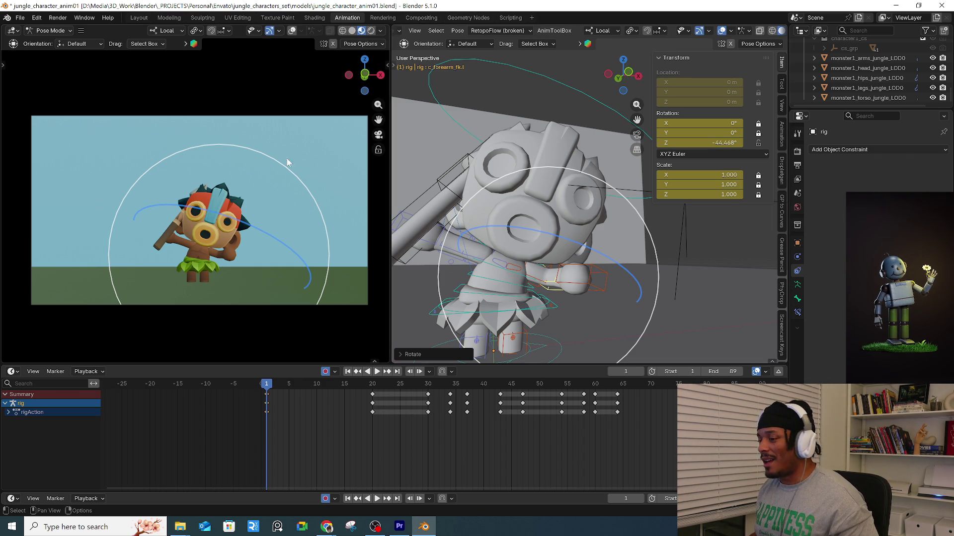
Play back the animation to review it and return to frame 1.
{"action": "key", "text": "space"}
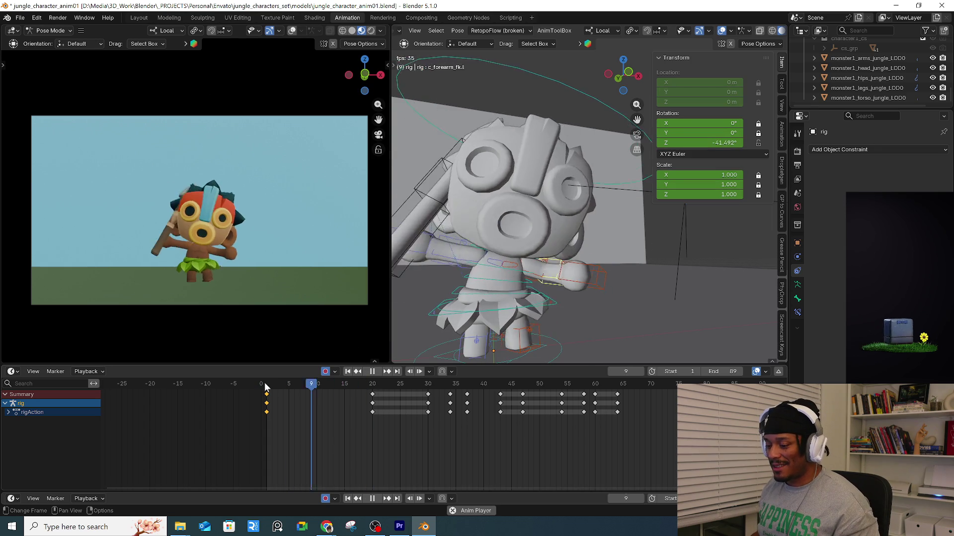
{"action": "left_click", "coordinate": [266, 385]}
{"action": "key", "text": "space"}
{"action": "key", "text": "r"}
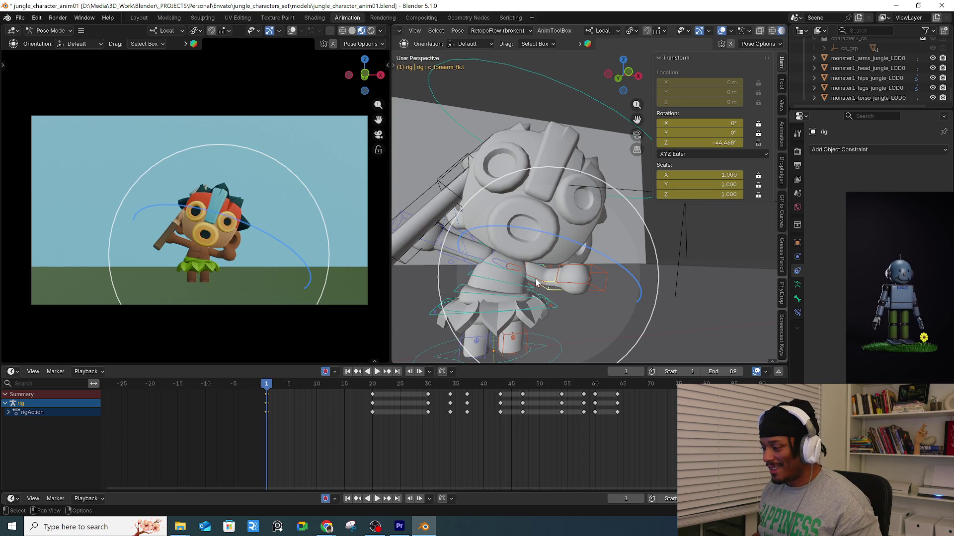
{"action": "key", "text": "Escape"}
Freely rotate the arm control into a new position.
{"action": "left_click", "coordinate": [544, 278]}
{"action": "middle_click_drag", "start_coordinate": [544, 278], "coordinate": [550, 268]}
{"action": "mouse_move", "coordinate": [505, 210]}
{"action": "left_mouse_down"}
{"action": "mouse_move", "coordinate": [634, 270]}
{"action": "mouse_move", "coordinate": [618, 284]}
{"action": "left_mouse_up"}
{"action": "middle_click_drag", "start_coordinate": [619, 284], "coordinate": [591, 284]}
Shift the whole character slightly using the root master control.
{"action": "left_click", "coordinate": [573, 286]}
{"action": "left_click", "coordinate": [574, 286]}
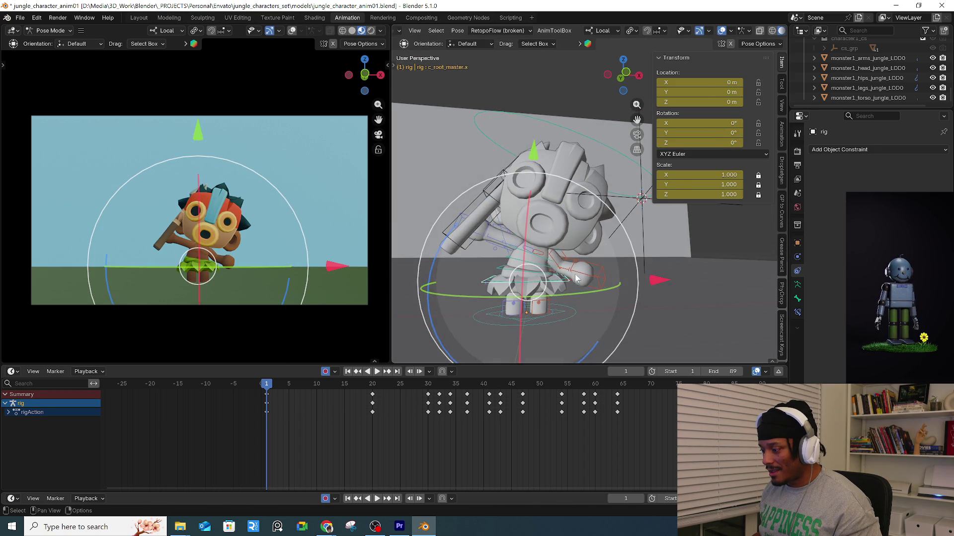
{"action": "key", "text": "g"}
{"action": "left_click", "coordinate": [549, 288]}
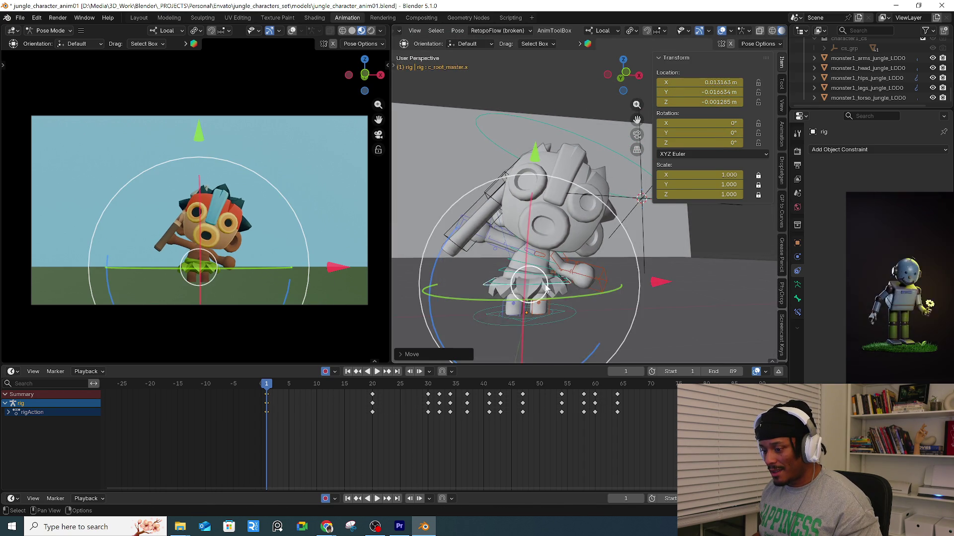
{"action": "scroll", "coordinate": [564, 288], "scroll_direction": "up", "scroll_amount": 2}
Turn the right foot control -32.169° around Z and slide it along its local X.
{"action": "left_click", "coordinate": [573, 302]}
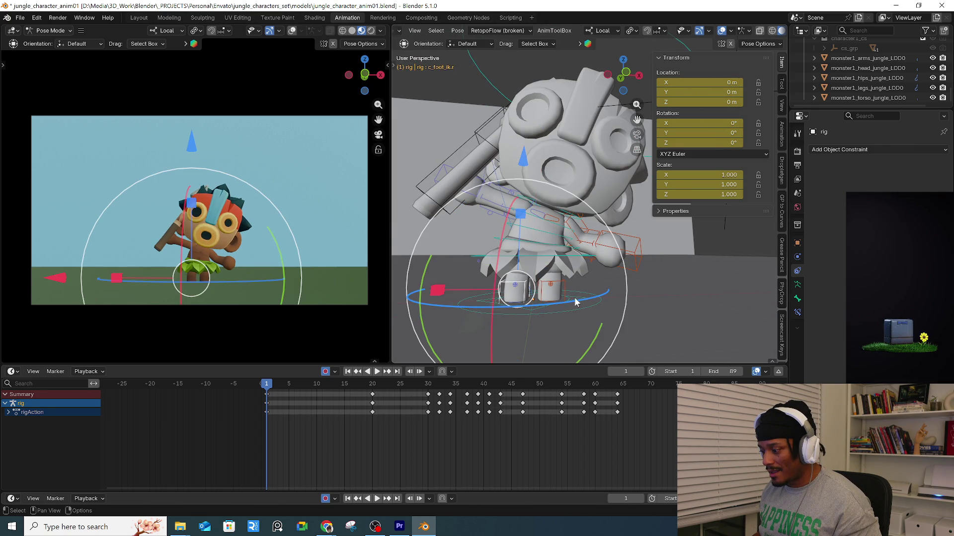
{"action": "key", "text": "r"}
{"action": "key", "text": "z"}
{"action": "left_click", "coordinate": [532, 296]}
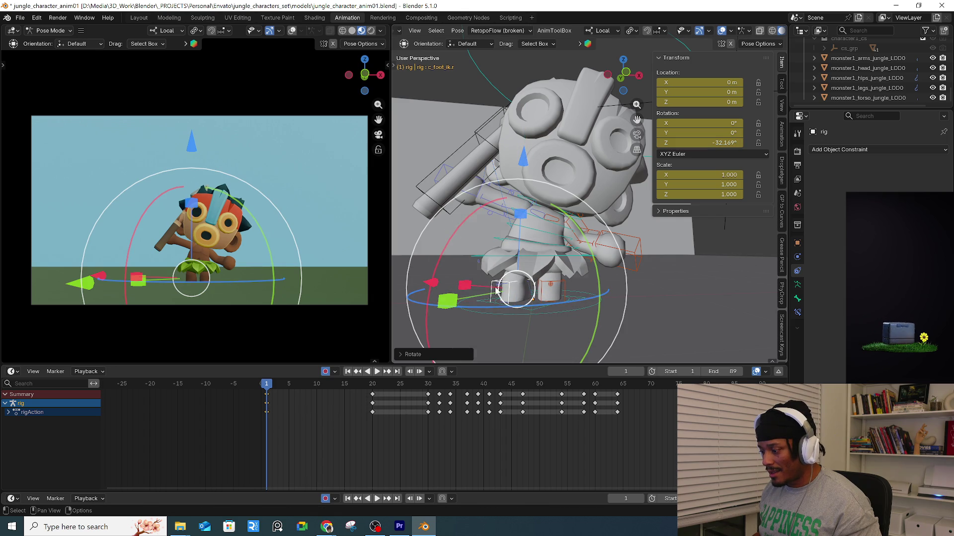
{"action": "key", "text": "g"}
{"action": "key", "text": "x"}
{"action": "left_click", "coordinate": [428, 288]}
Tilt the torso with c_spine_03.x and raise the spear upright via the right hand control.
{"action": "left_click", "coordinate": [547, 258]}
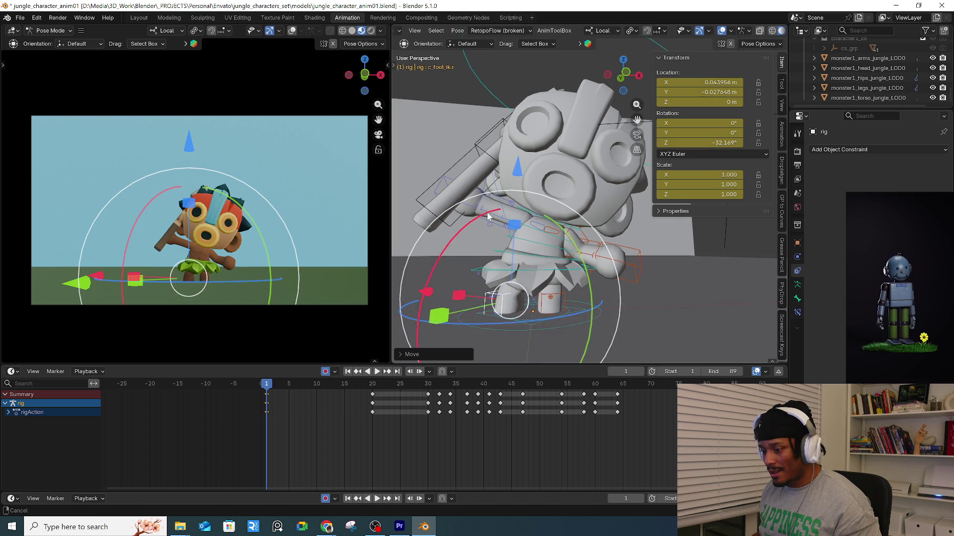
{"action": "mouse_move", "coordinate": [649, 269]}
{"action": "left_mouse_down"}
{"action": "mouse_move", "coordinate": [616, 204]}
{"action": "mouse_move", "coordinate": [478, 202]}
{"action": "mouse_move", "coordinate": [600, 144]}
{"action": "left_mouse_up"}
{"action": "left_click", "coordinate": [471, 219]}
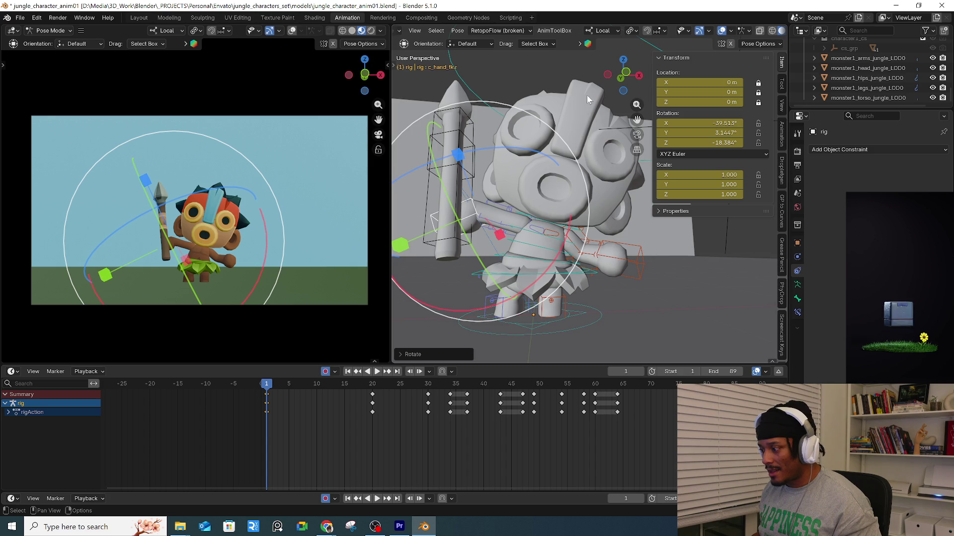
{"action": "scroll", "coordinate": [530, 146], "scroll_direction": "up", "scroll_amount": 5}
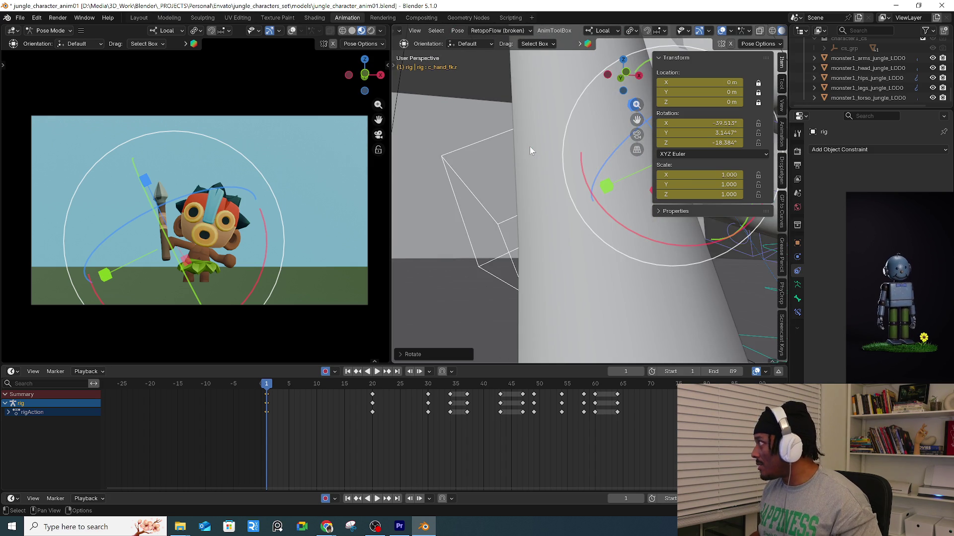
{"action": "scroll", "coordinate": [513, 168], "scroll_direction": "down", "scroll_amount": 4}
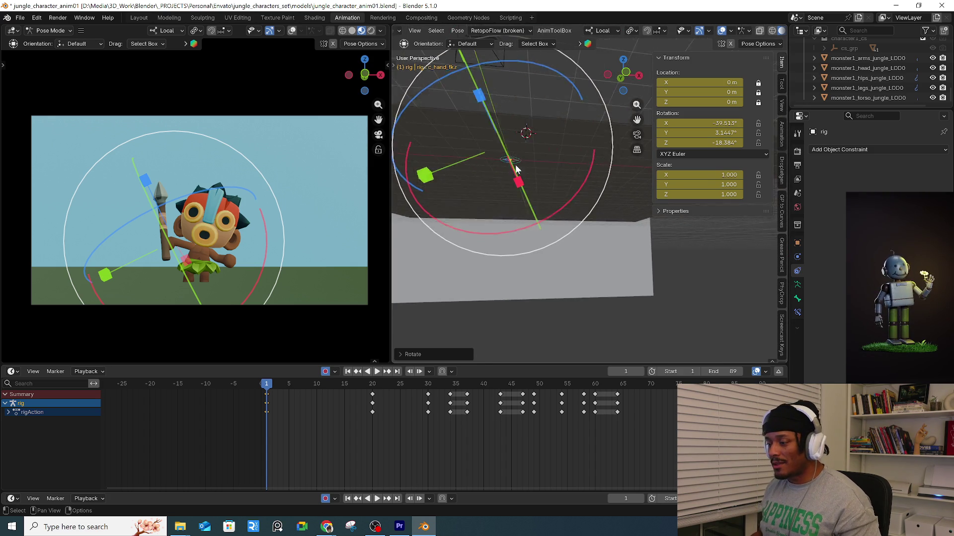
{"action": "scroll", "coordinate": [513, 167], "scroll_direction": "down", "scroll_amount": 5}
{"action": "scroll", "coordinate": [517, 130], "scroll_direction": "up", "scroll_amount": 4}
{"action": "scroll", "coordinate": [522, 135], "scroll_direction": "down", "scroll_amount": 6}
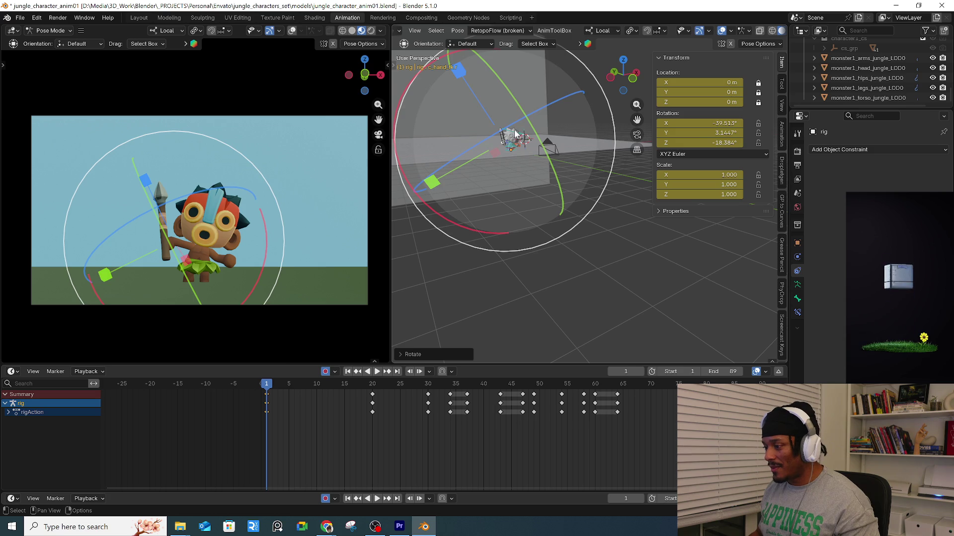
Tilt c_head.x forward 8.1° on local X at frame 1, then scrub the opening frames.
{"action": "left_click", "coordinate": [513, 133]}
{"action": "key", "text": "KP_Decimal"}
{"action": "mouse_move", "coordinate": [510, 196]}
{"action": "left_mouse_down"}
{"action": "mouse_move", "coordinate": [540, 199]}
{"action": "mouse_move", "coordinate": [539, 219]}
{"action": "mouse_move", "coordinate": [556, 213]}
{"action": "left_mouse_up"}
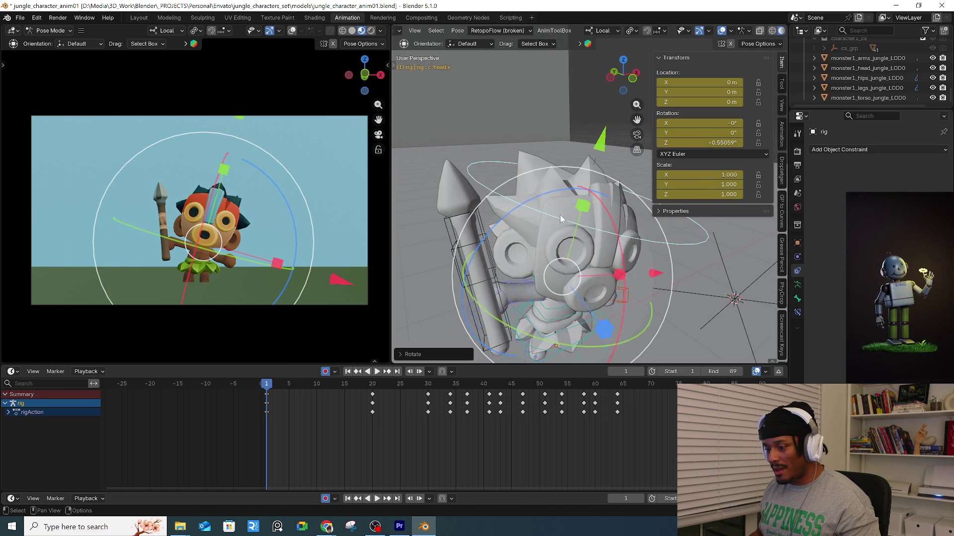
{"action": "middle_click_drag", "start_coordinate": [556, 213], "coordinate": [581, 218]}
{"action": "key", "text": "r"}
{"action": "key", "text": "x"}
{"action": "key", "text": "x"}
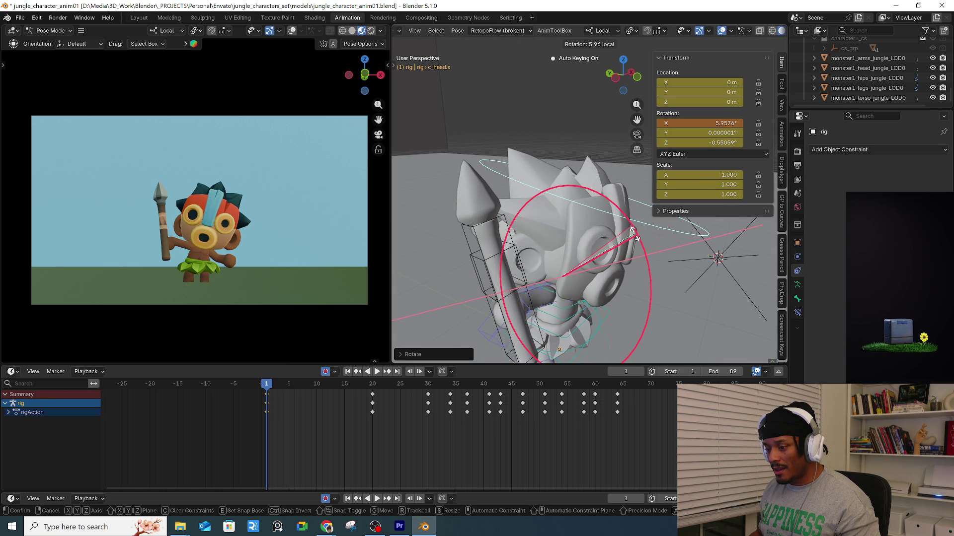
{"action": "left_click", "coordinate": [637, 241]}
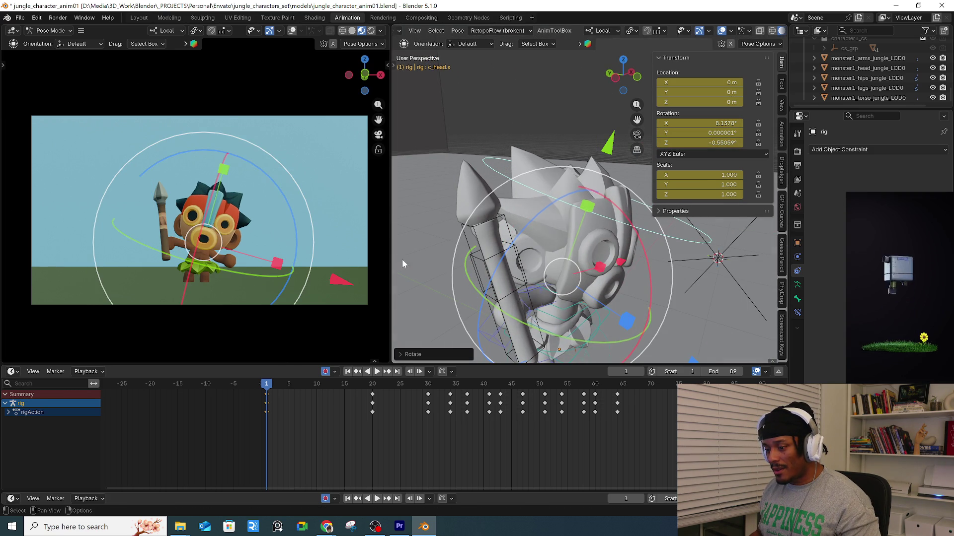
{"action": "mouse_move", "coordinate": [546, 263]}
{"action": "middle_mouse_down"}
{"action": "mouse_move", "coordinate": [657, 266]}
{"action": "mouse_move", "coordinate": [590, 287]}
{"action": "mouse_move", "coordinate": [489, 271]}
{"action": "middle_mouse_up"}
{"action": "left_click", "coordinate": [487, 270]}
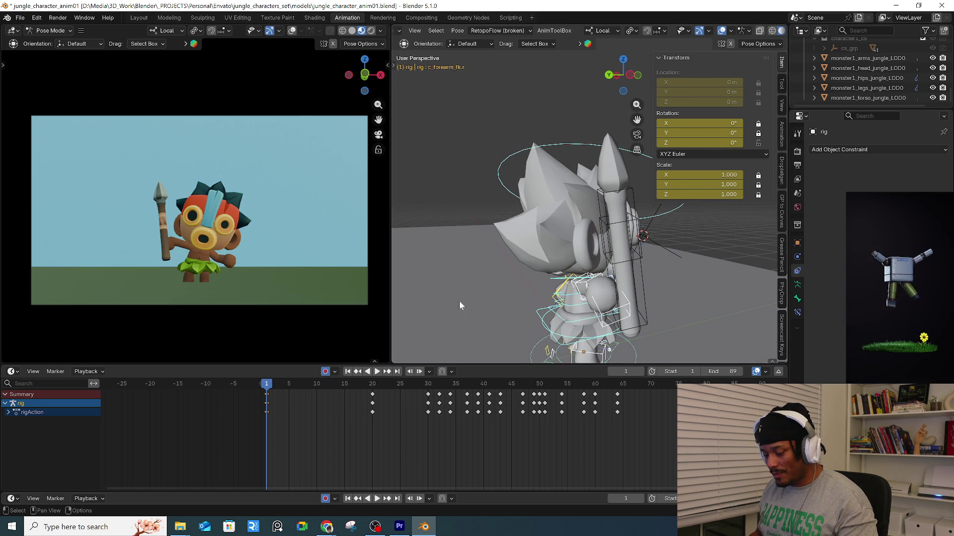
{"action": "mouse_move", "coordinate": [262, 389]}
{"action": "left_mouse_down"}
{"action": "mouse_move", "coordinate": [371, 395]}
{"action": "mouse_move", "coordinate": [267, 397]}
{"action": "left_mouse_up"}
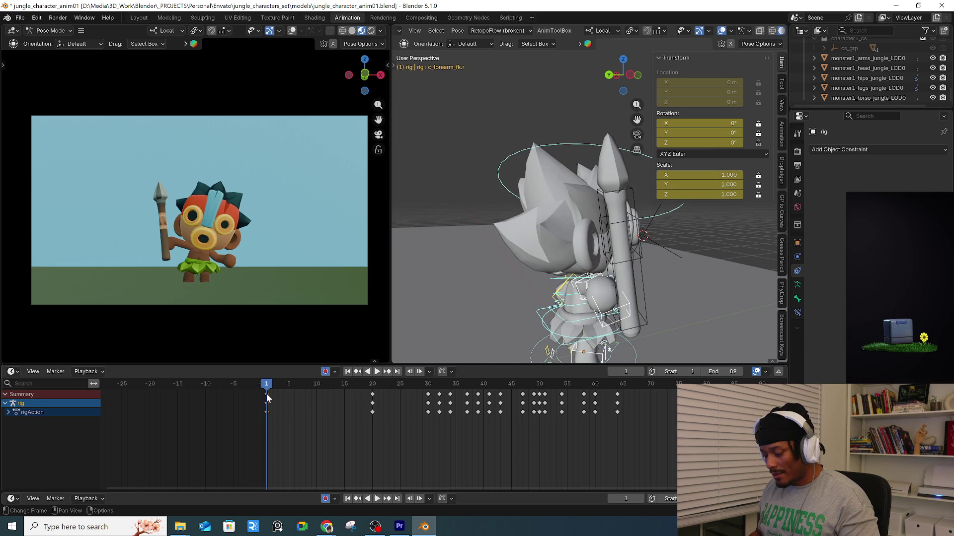
Copy the frame 1 keyframes and paste them at frame 7.
{"action": "left_click", "coordinate": [267, 394]}
{"action": "key", "text": "Right"}
{"action": "key", "text": "Right"}
{"action": "key", "text": "Right"}
{"action": "key", "text": "Right"}
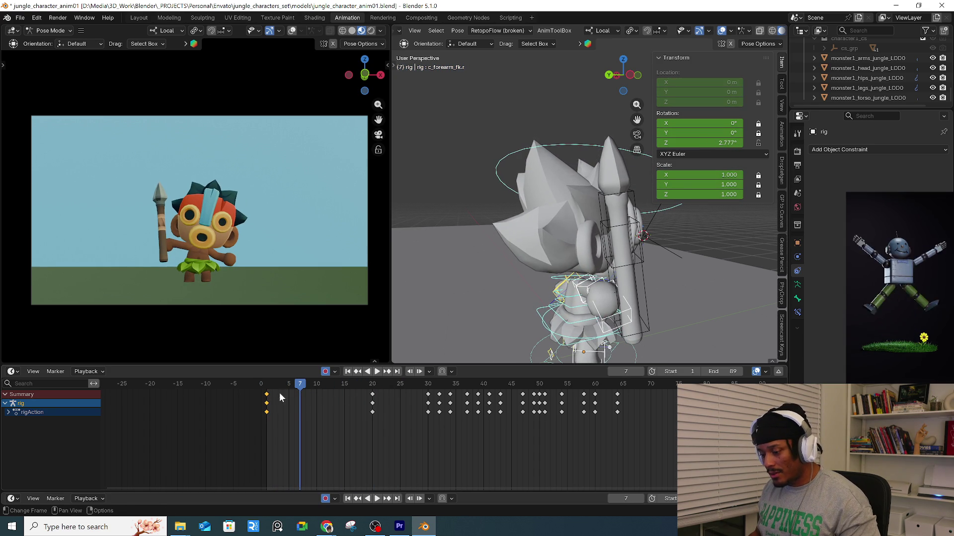
{"action": "key", "text": "ctrl+v"}
{"action": "mouse_move", "coordinate": [501, 278]}
{"action": "middle_mouse_down"}
{"action": "mouse_move", "coordinate": [526, 281]}
{"action": "mouse_move", "coordinate": [513, 282]}
{"action": "middle_mouse_up"}
Bend the right forearm 49.94° around its local Z axis.
{"action": "key", "text": "r"}
{"action": "key", "text": "z"}
{"action": "key", "text": "z"}
{"action": "left_click", "coordinate": [593, 240]}
Rotate the right upper arm into place, finishing with a trackball rotation.
{"action": "mouse_move", "coordinate": [563, 290]}
{"action": "middle_mouse_down"}
{"action": "mouse_move", "coordinate": [576, 291]}
{"action": "mouse_move", "coordinate": [551, 279]}
{"action": "middle_mouse_up"}
{"action": "left_click", "coordinate": [551, 278]}
{"action": "key", "text": "r"}
{"action": "key", "text": "r"}
{"action": "left_click", "coordinate": [484, 221]}
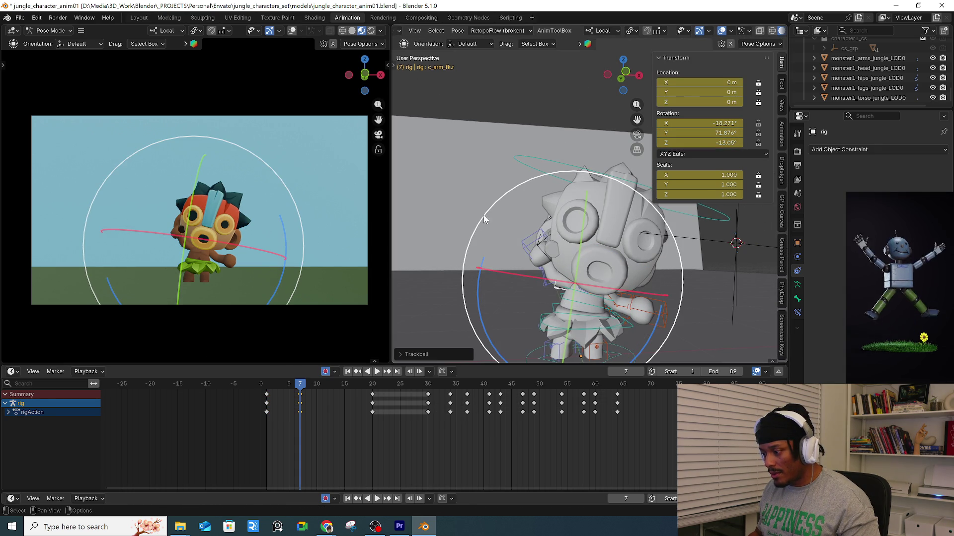
{"action": "key", "text": "r"}
{"action": "left_click", "coordinate": [457, 274]}
{"action": "key", "text": "r"}
{"action": "key", "text": "r"}
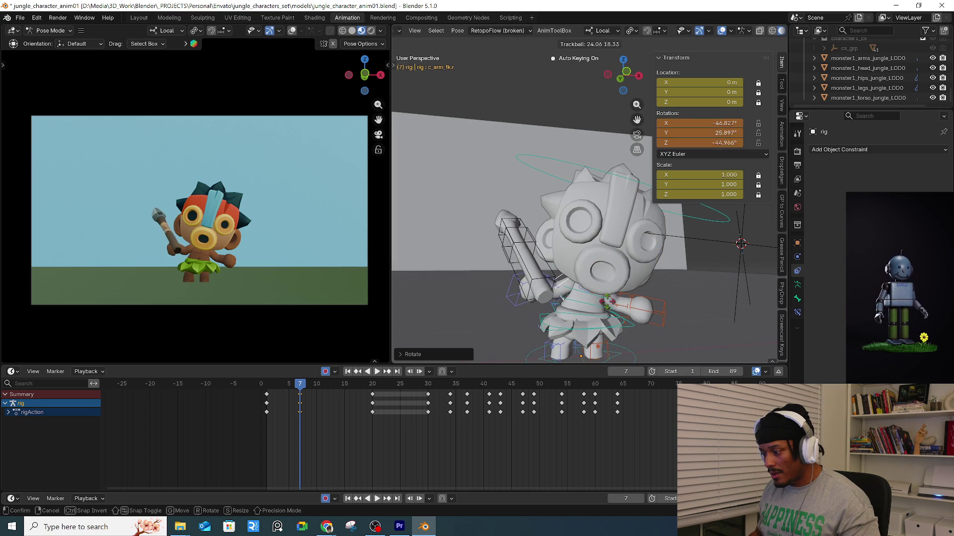
{"action": "left_click", "coordinate": [543, 302]}
Rotate the right hand to -54.331°, -40.278°, -4.4421° to swing the spear.
{"action": "left_click", "coordinate": [520, 292]}
{"action": "middle_click_drag", "start_coordinate": [520, 292], "coordinate": [531, 288]}
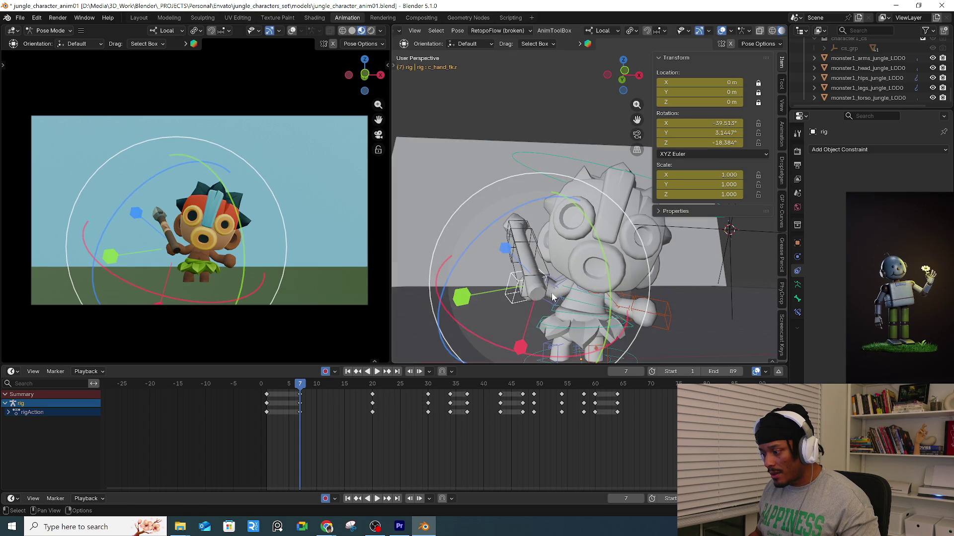
{"action": "key", "text": "r"}
{"action": "key", "text": "r"}
{"action": "left_click", "coordinate": [653, 293]}
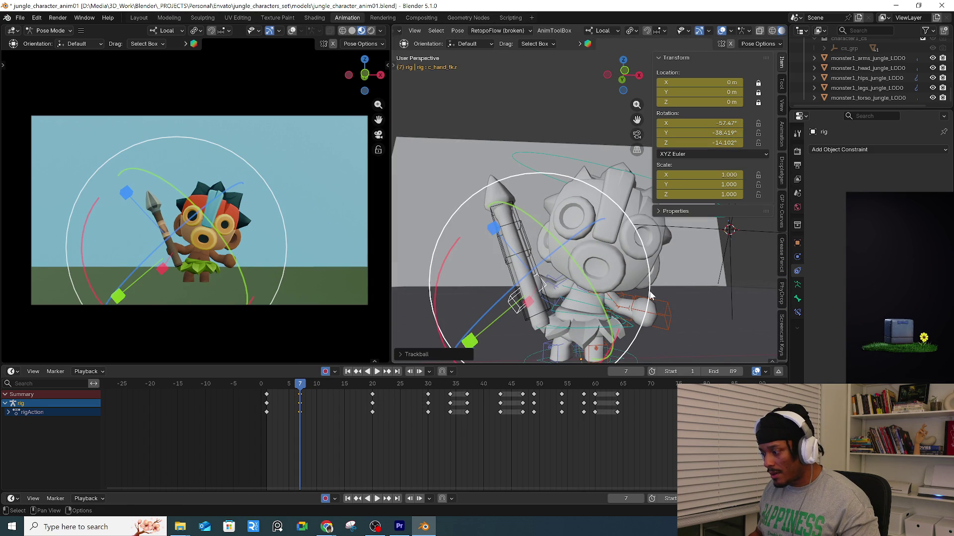
{"action": "key", "text": "r"}
{"action": "key", "text": "r"}
{"action": "left_click", "coordinate": [646, 321]}
{"action": "left_click", "coordinate": [643, 322]}
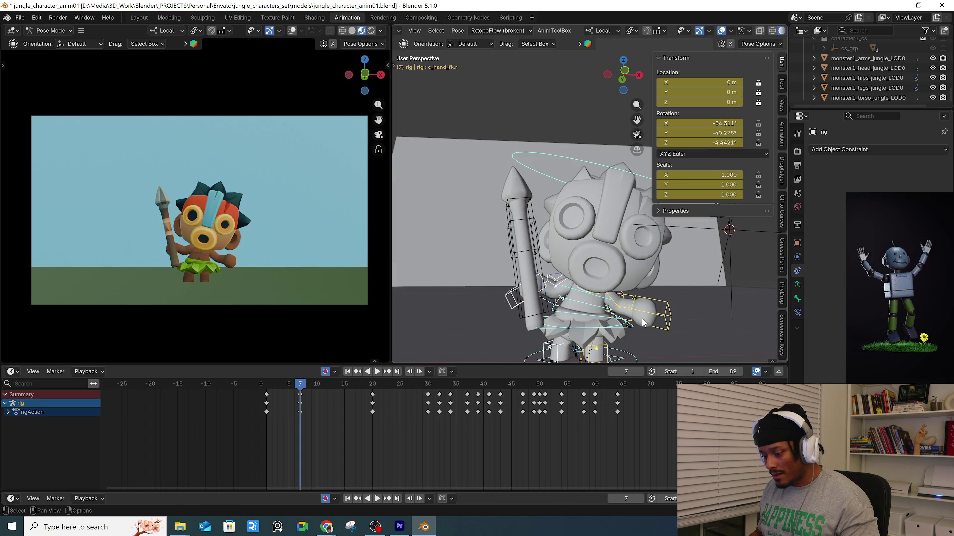
Scrub between frames 1 and 7 to preview, then select the right arm controls.
{"action": "mouse_move", "coordinate": [274, 384]}
{"action": "left_mouse_down"}
{"action": "mouse_move", "coordinate": [266, 385]}
{"action": "mouse_move", "coordinate": [300, 386]}
{"action": "mouse_move", "coordinate": [267, 392]}
{"action": "left_mouse_up"}
{"action": "middle_click_drag", "start_coordinate": [523, 296], "coordinate": [584, 300]}
{"action": "left_click", "coordinate": [582, 296]}
{"action": "left_click", "coordinate": [586, 296]}
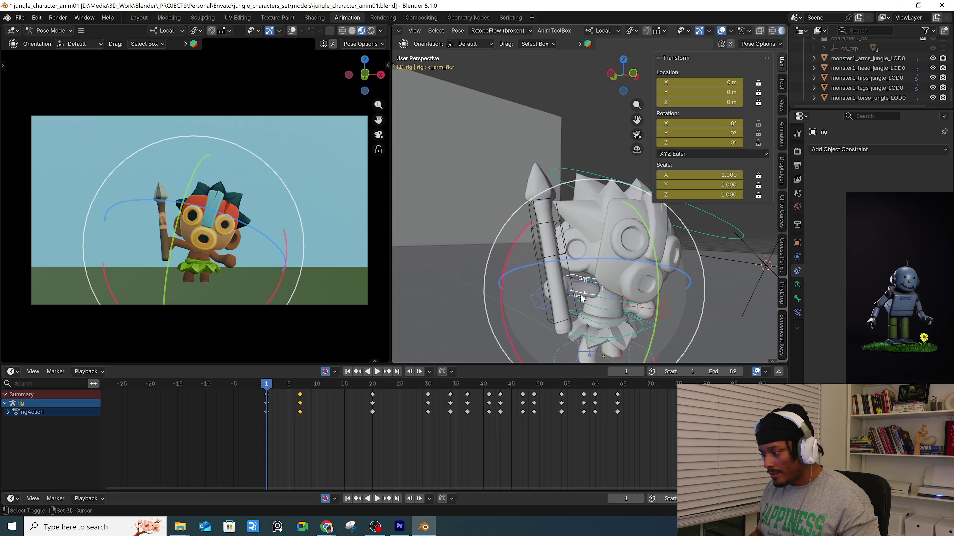
Paste the copied arm pose onto frame 1 and straighten the right forearm to 9.84°.
{"action": "key", "text": "ctrl+v"}
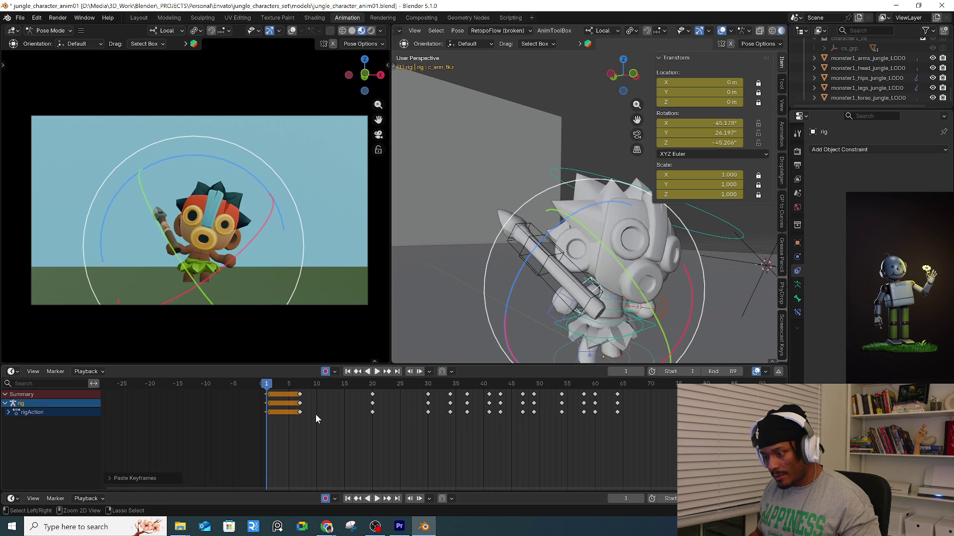
{"action": "middle_click_drag", "start_coordinate": [527, 303], "coordinate": [575, 298]}
{"action": "left_click", "coordinate": [577, 287]}
{"action": "key", "text": "r"}
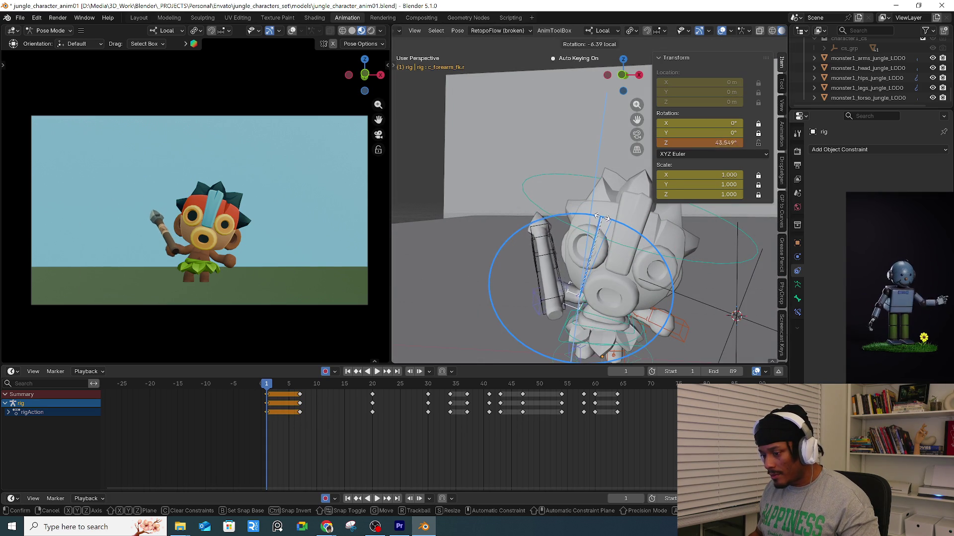
{"action": "left_click", "coordinate": [589, 266]}
Freely rotate the right upper arm so the spear stands upright.
{"action": "mouse_move", "coordinate": [588, 266]}
{"action": "middle_mouse_down"}
{"action": "mouse_move", "coordinate": [601, 298]}
{"action": "mouse_move", "coordinate": [628, 265]}
{"action": "mouse_move", "coordinate": [611, 281]}
{"action": "middle_mouse_up"}
{"action": "left_click", "coordinate": [594, 292]}
{"action": "key", "text": "r"}
{"action": "key", "text": "r"}
{"action": "left_click", "coordinate": [661, 266]}
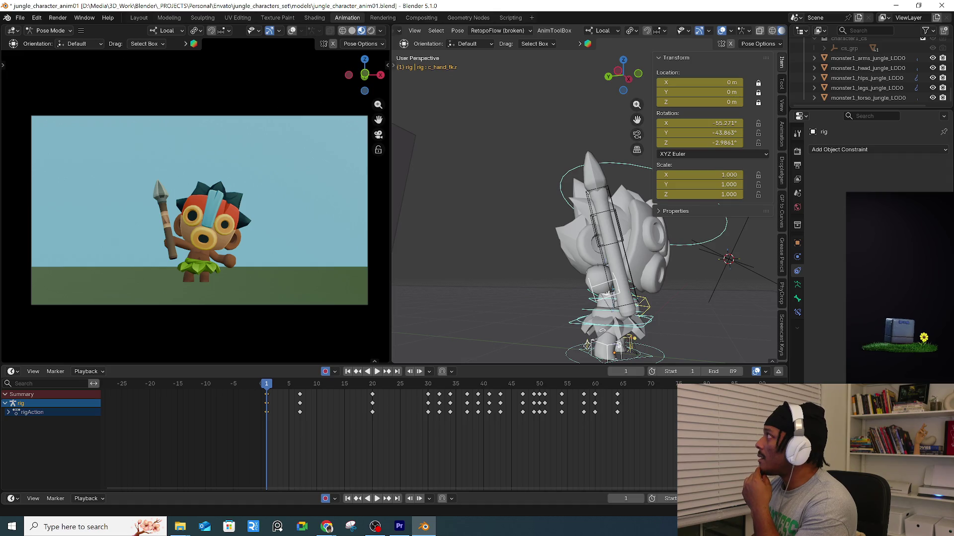
{"action": "left_click", "coordinate": [604, 288]}
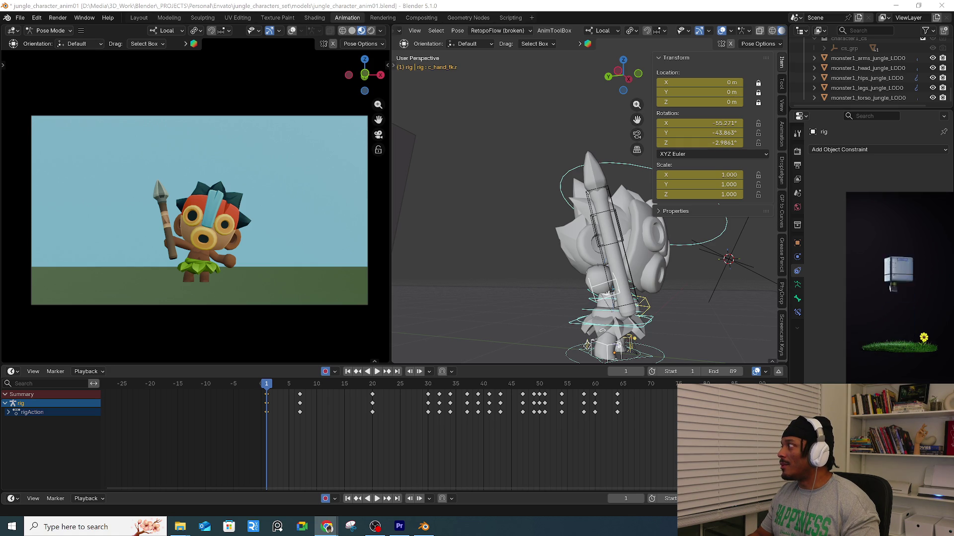
Review the animation playback and scrub through the opening frames.
{"action": "left_click", "coordinate": [267, 392]}
{"action": "key", "text": "space"}
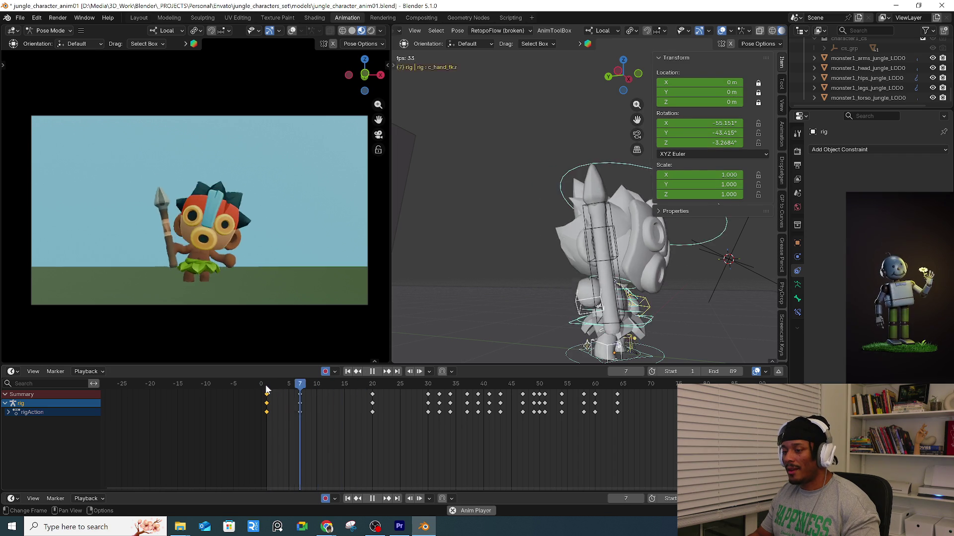
{"action": "key", "text": "space"}
{"action": "mouse_move", "coordinate": [266, 386]}
{"action": "left_mouse_down"}
{"action": "mouse_move", "coordinate": [301, 382]}
{"action": "mouse_move", "coordinate": [262, 383]}
{"action": "mouse_move", "coordinate": [300, 386]}
{"action": "mouse_move", "coordinate": [272, 387]}
{"action": "left_mouse_up"}
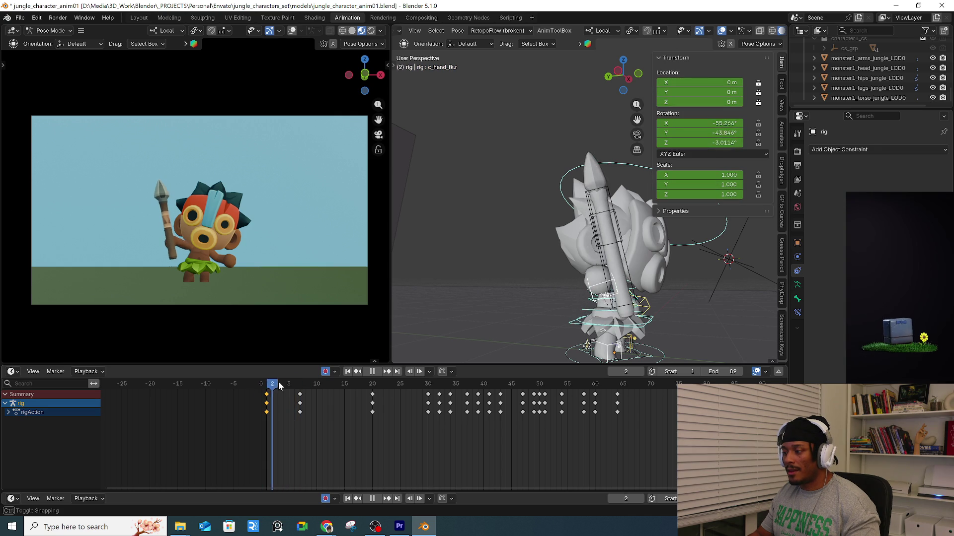
Copy the frame-1 keys to frame 13 and preview frames 13 to 22.
{"action": "key", "text": "space"}
{"action": "left_click", "coordinate": [264, 402]}
{"action": "key", "text": "ctrl+c"}
{"action": "key", "text": "ctrl+v"}
{"action": "mouse_move", "coordinate": [265, 385]}
{"action": "left_mouse_down"}
{"action": "mouse_move", "coordinate": [385, 387]}
{"action": "mouse_move", "coordinate": [333, 392]}
{"action": "mouse_move", "coordinate": [370, 391]}
{"action": "left_mouse_up"}
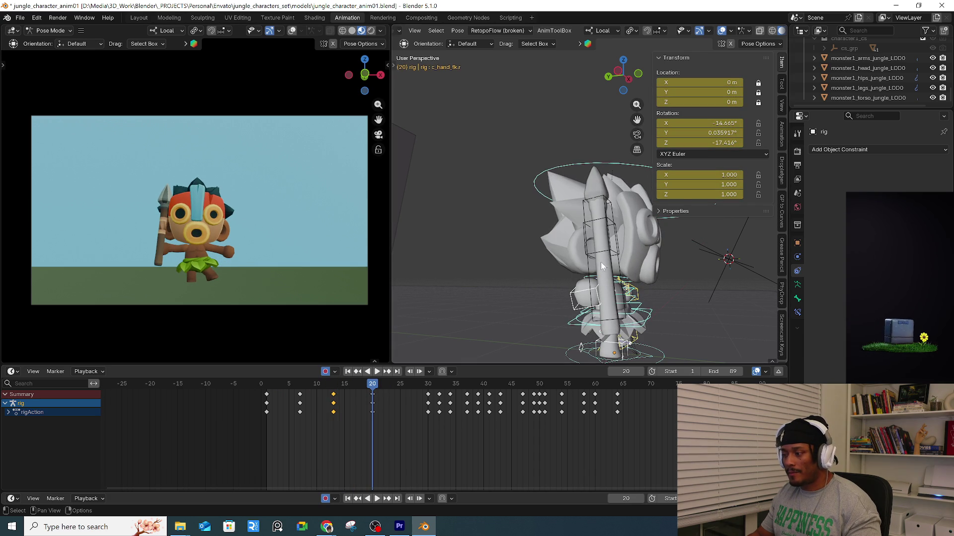
Rotate the spear hand control into a dipped pose keyed at frame 20.
{"action": "middle_click_drag", "start_coordinate": [605, 254], "coordinate": [530, 276]}
{"action": "left_click", "coordinate": [530, 293]}
{"action": "key", "text": "r"}
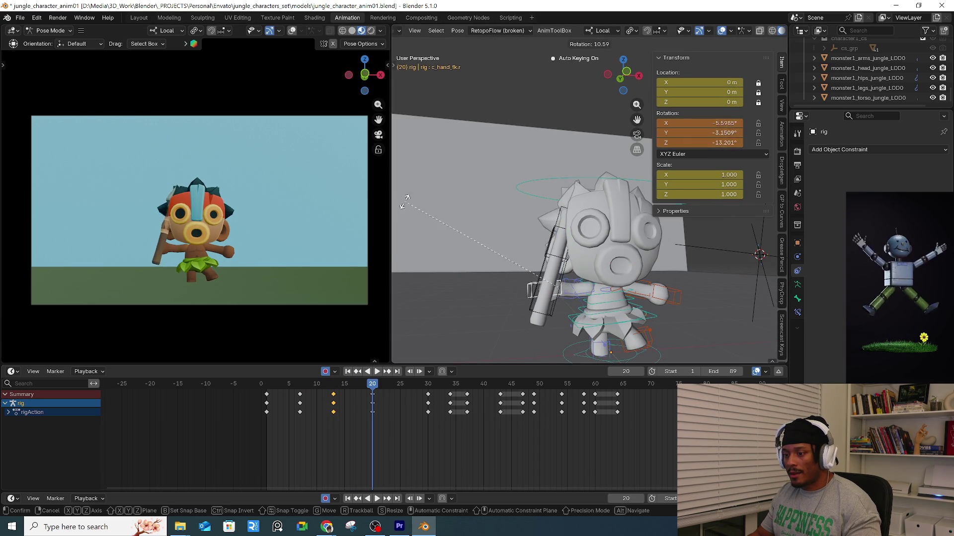
{"action": "left_click", "coordinate": [449, 307]}
Tilt the spear hand into a new pose at frame 30.
{"action": "left_click_drag", "start_coordinate": [341, 383], "coordinate": [428, 386]}
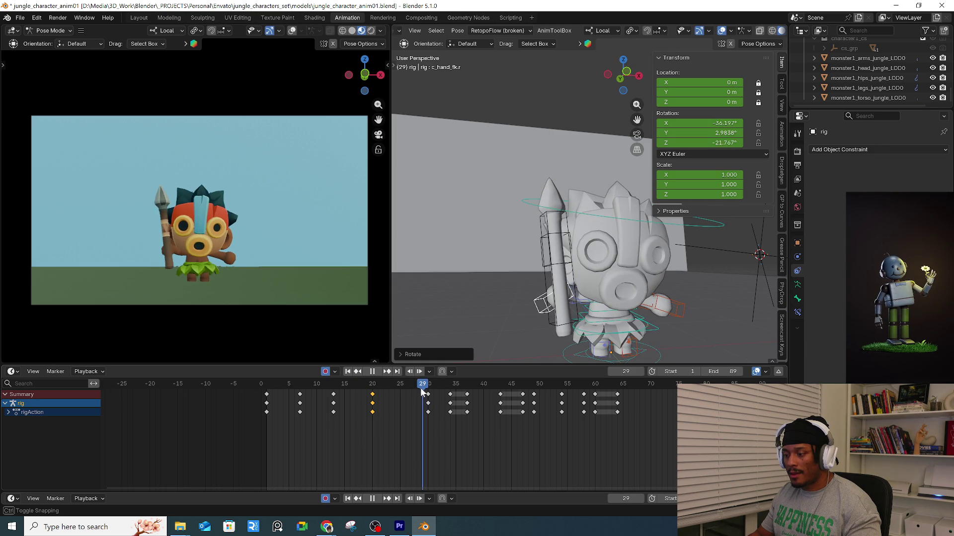
{"action": "key", "text": "shift+space"}
{"action": "key", "text": "t"}
{"action": "left_click_drag", "start_coordinate": [604, 255], "coordinate": [614, 249]}
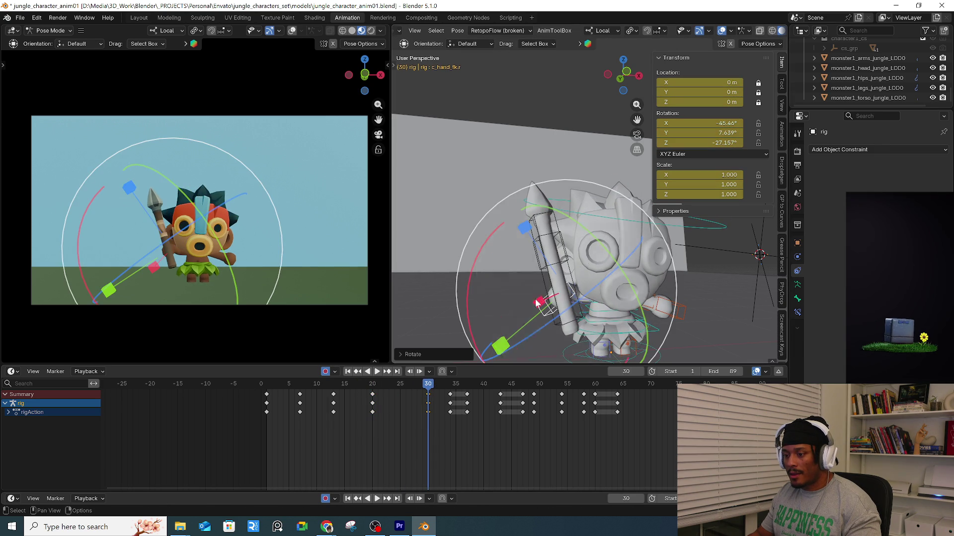
{"action": "left_click_drag", "start_coordinate": [379, 386], "coordinate": [401, 386]}
Move the frame-20 hand keys to frame 24 and paste a copy at frame 19.
{"action": "key", "text": "space"}
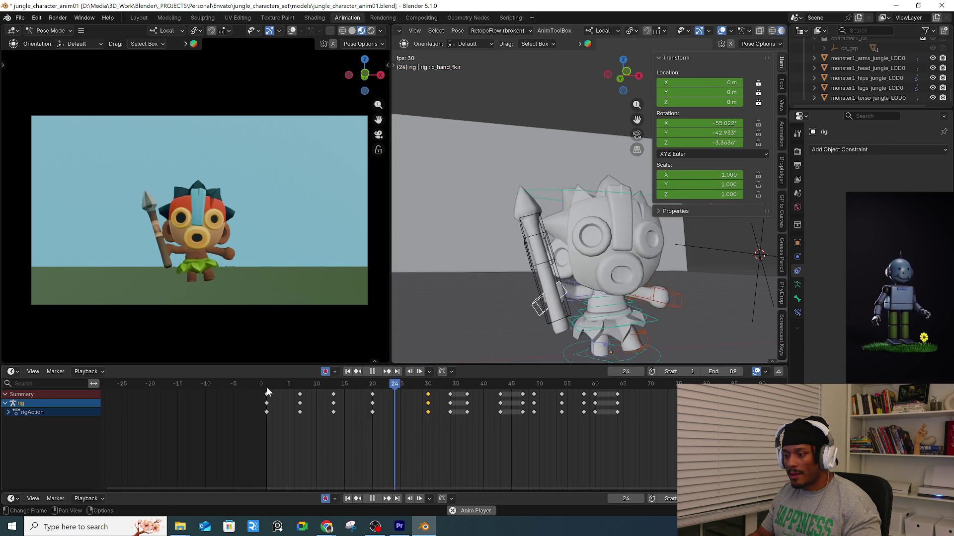
{"action": "key", "text": "space"}
{"action": "left_click", "coordinate": [267, 391]}
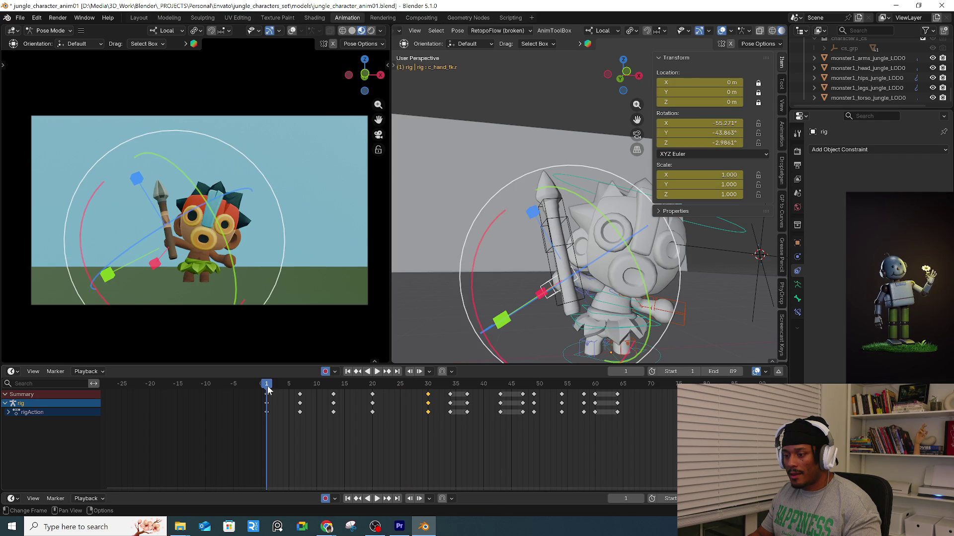
{"action": "key", "text": "space"}
{"action": "key", "text": "space"}
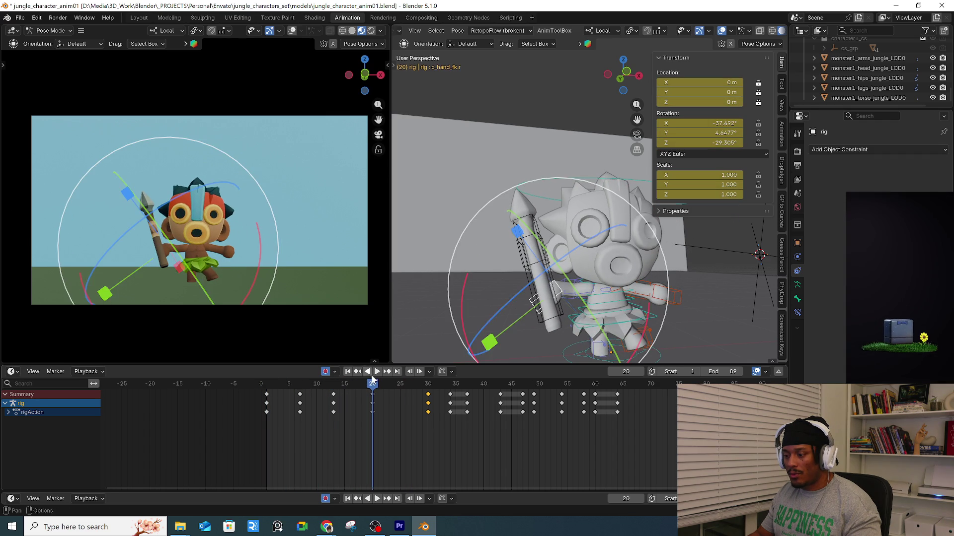
{"action": "left_click_drag", "start_coordinate": [381, 391], "coordinate": [351, 431]}
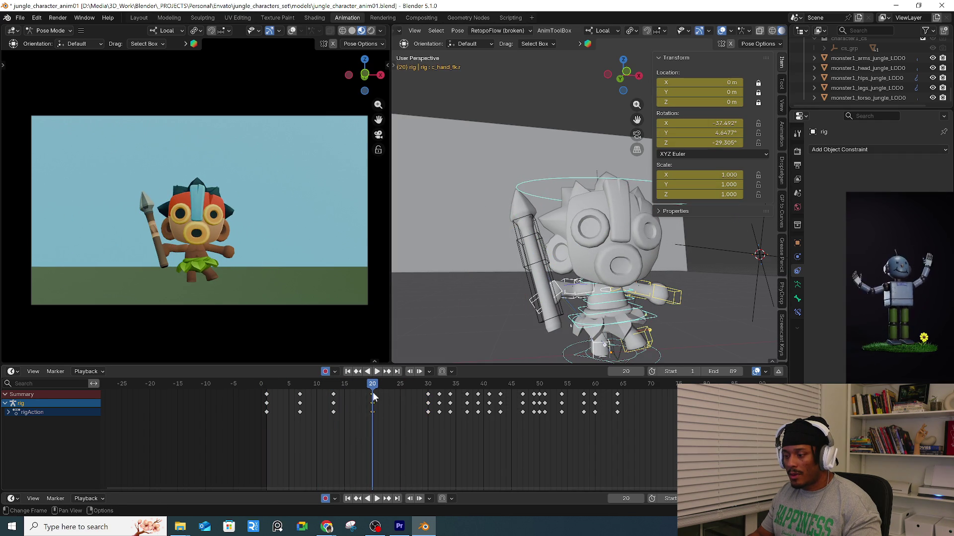
{"action": "key", "text": "g"}
{"action": "left_click", "coordinate": [374, 422]}
{"action": "left_click", "coordinate": [275, 386]}
{"action": "key", "text": "space"}
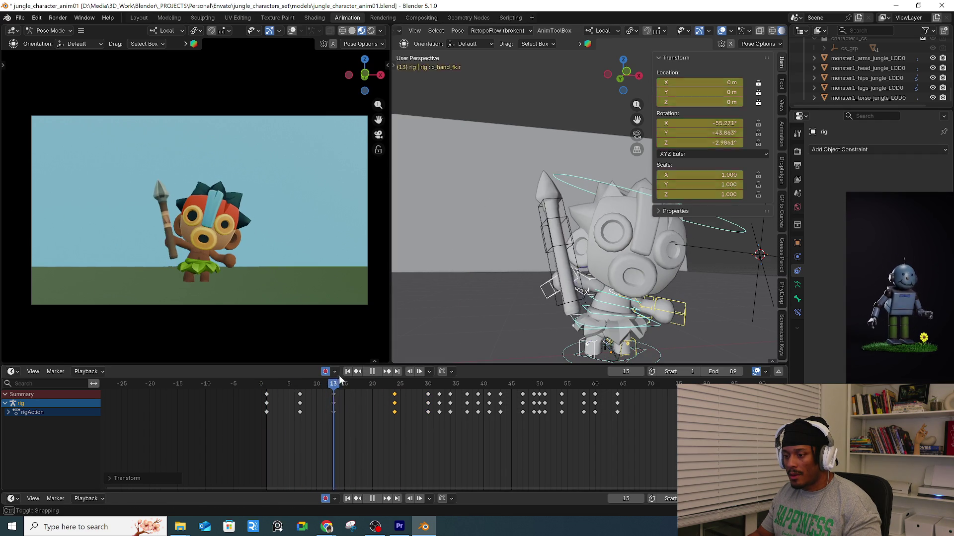
{"action": "key", "text": "ctrl+c"}
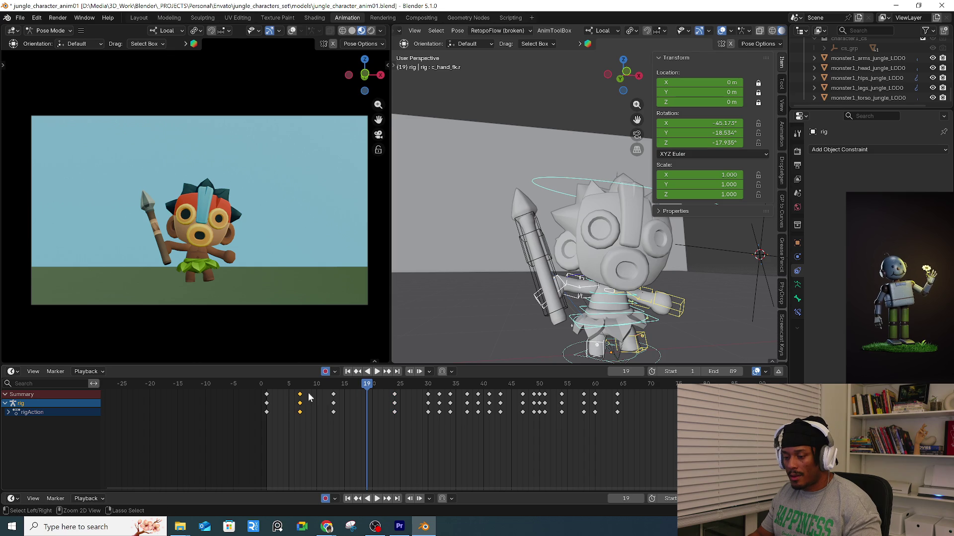
{"action": "key", "text": "ctrl+v"}
Rotate and reposition the whole body using the root control.
{"action": "mouse_move", "coordinate": [598, 269]}
{"action": "middle_mouse_down"}
{"action": "mouse_move", "coordinate": [612, 298]}
{"action": "mouse_move", "coordinate": [646, 298]}
{"action": "middle_mouse_up"}
{"action": "left_click", "coordinate": [628, 309]}
{"action": "key", "text": "r"}
{"action": "left_click", "coordinate": [667, 299]}
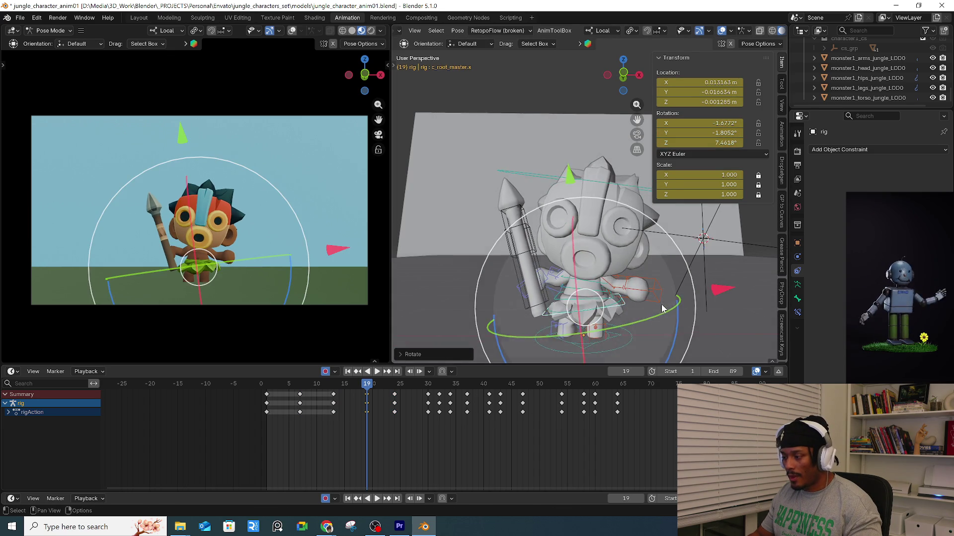
{"action": "key", "text": "g"}
{"action": "left_click", "coordinate": [637, 326]}
Rotate the spear hand and bend the right forearm to 26.948° Z, keeping the spear upright.
{"action": "key", "text": "ctrl+grave"}
{"action": "middle_click_drag", "start_coordinate": [637, 325], "coordinate": [562, 294]}
{"action": "left_click", "coordinate": [522, 292]}
{"action": "key", "text": "r"}
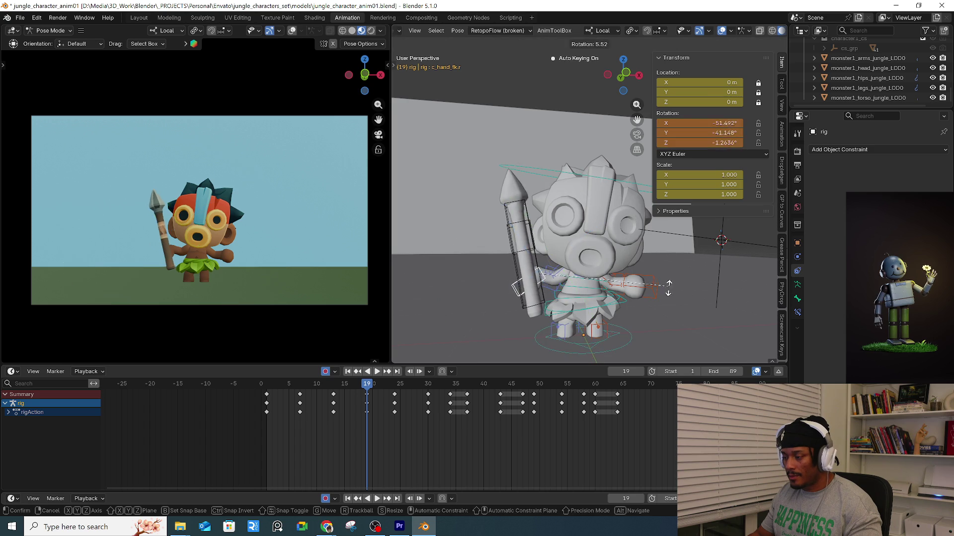
{"action": "left_click", "coordinate": [652, 339]}
{"action": "left_click_drag", "start_coordinate": [646, 278], "coordinate": [663, 255]}
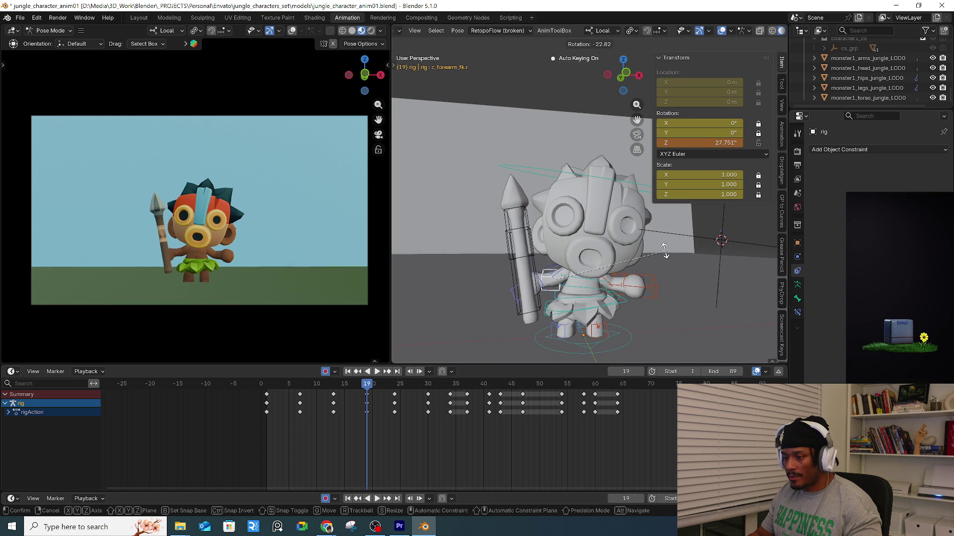
{"action": "mouse_move", "coordinate": [338, 388]}
{"action": "left_mouse_down"}
{"action": "mouse_move", "coordinate": [404, 385]}
{"action": "mouse_move", "coordinate": [361, 388]}
{"action": "left_mouse_up"}
{"action": "scroll", "coordinate": [559, 335], "scroll_direction": "up", "scroll_amount": 2}
Copy the right foot's step keys from frames 24–30 and paste them at frame 19.
{"action": "left_click", "coordinate": [567, 327]}
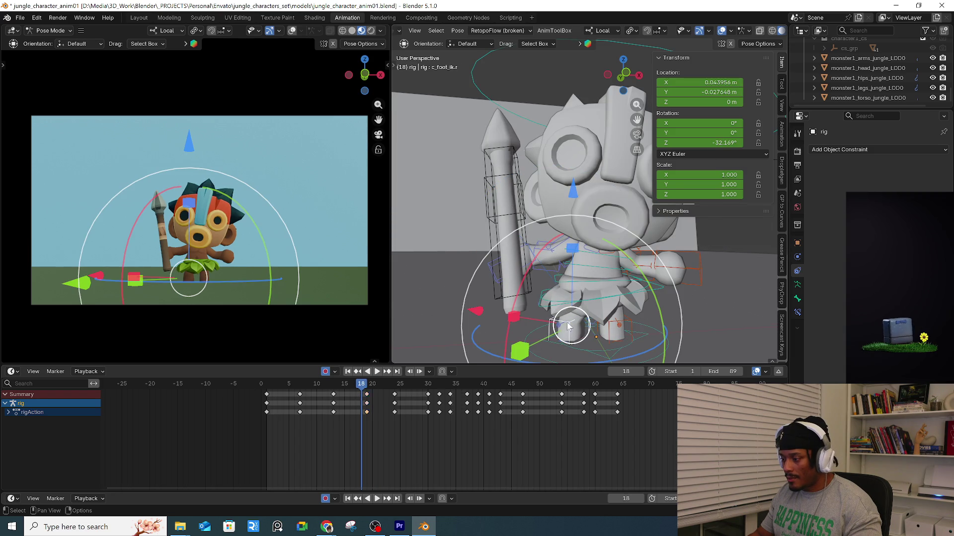
{"action": "key", "text": "a"}
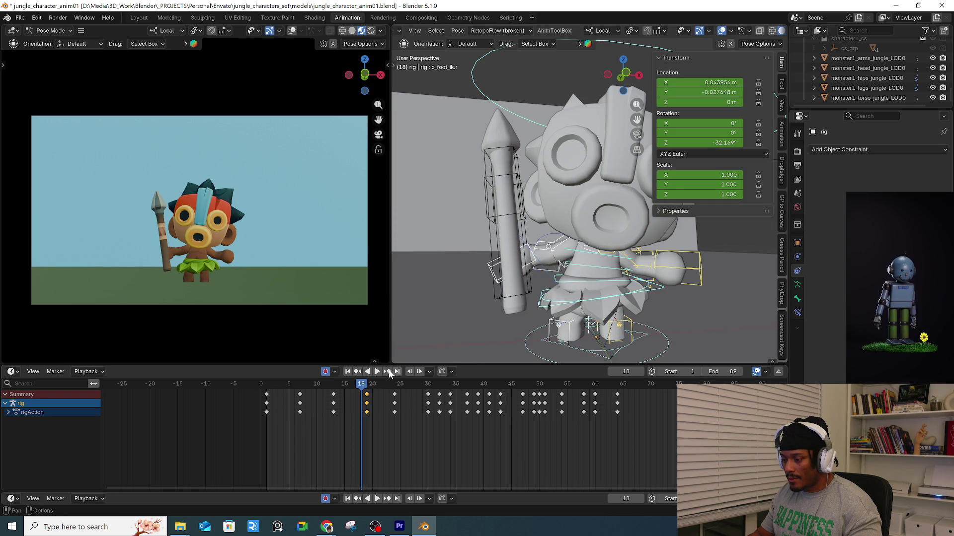
{"action": "mouse_move", "coordinate": [364, 385]}
{"action": "left_mouse_down"}
{"action": "mouse_move", "coordinate": [395, 381]}
{"action": "mouse_move", "coordinate": [310, 387]}
{"action": "mouse_move", "coordinate": [397, 391]}
{"action": "mouse_move", "coordinate": [369, 394]}
{"action": "left_mouse_up"}
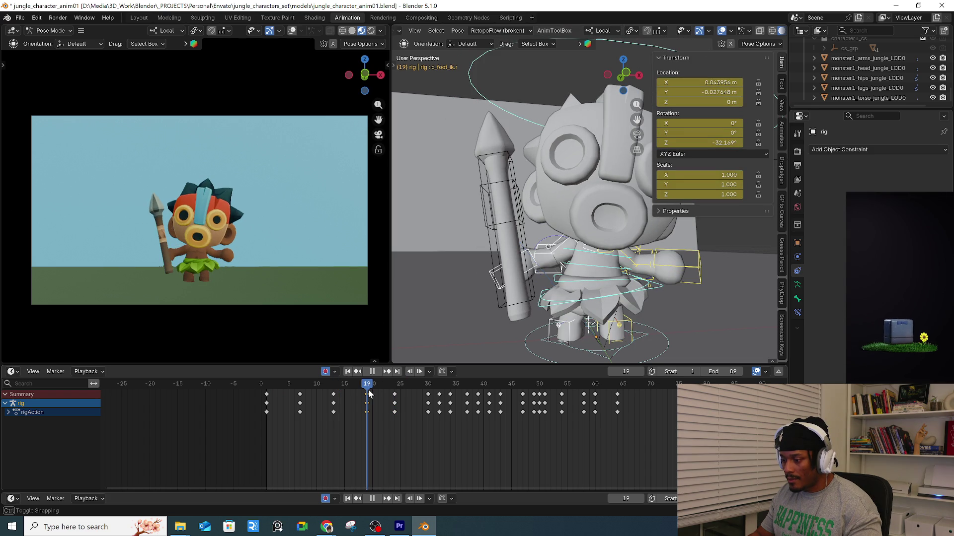
{"action": "left_click", "coordinate": [571, 326]}
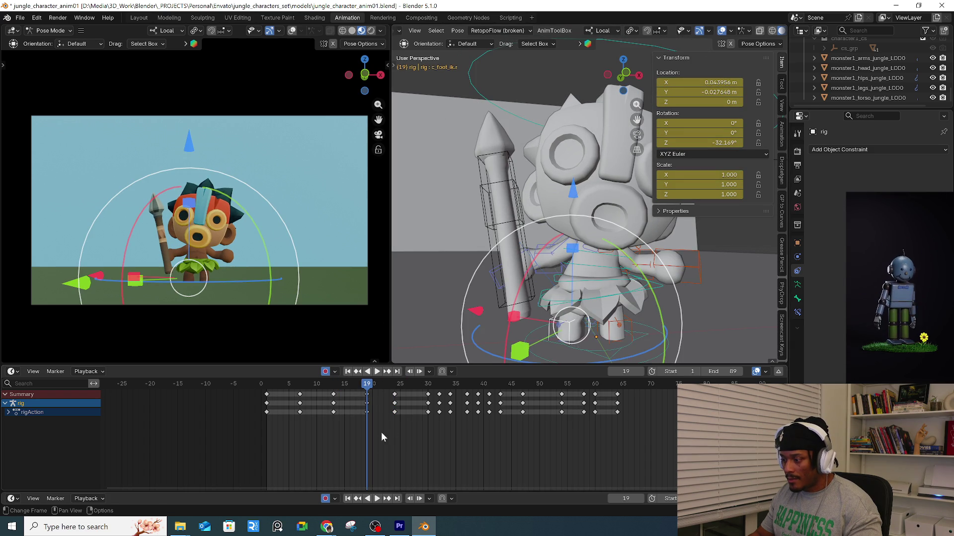
{"action": "left_click_drag", "start_coordinate": [377, 439], "coordinate": [430, 390]}
{"action": "key", "text": "ctrl+c"}
{"action": "key", "text": "ctrl+v"}
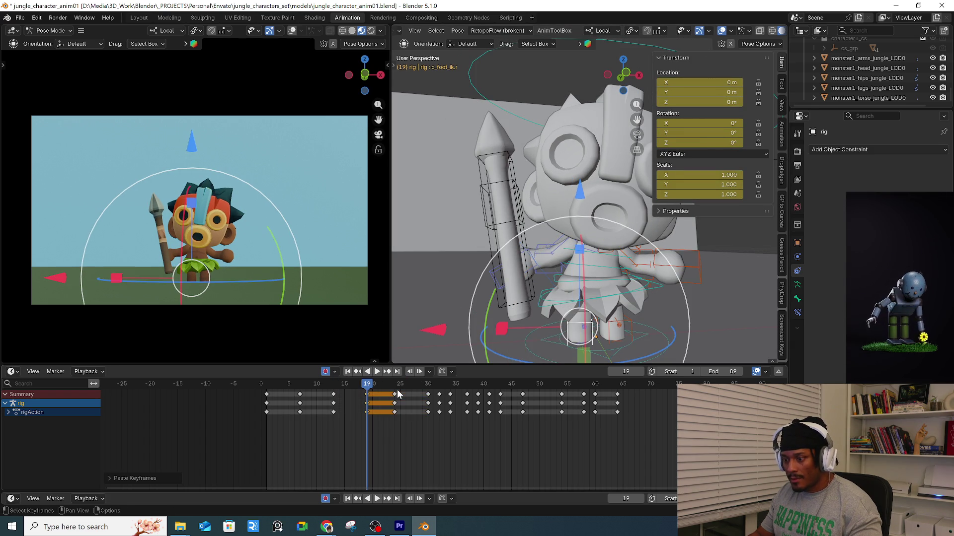
Paste the same right foot step keys again at frames 7 and 1.
{"action": "key", "text": "space"}
{"action": "left_click_drag", "start_coordinate": [370, 390], "coordinate": [333, 399]}
{"action": "key", "text": "space"}
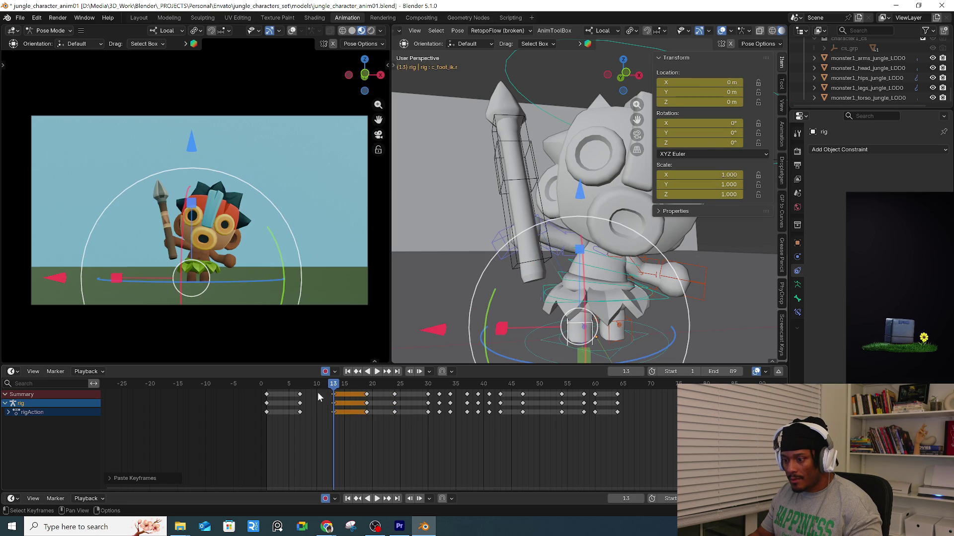
{"action": "left_click", "coordinate": [299, 383]}
{"action": "key", "text": "ctrl+v"}
{"action": "left_click", "coordinate": [267, 383]}
{"action": "key", "text": "ctrl+v"}
Play back and replay the opening frames to check the stepping from frame 1.
{"action": "key", "text": "space"}
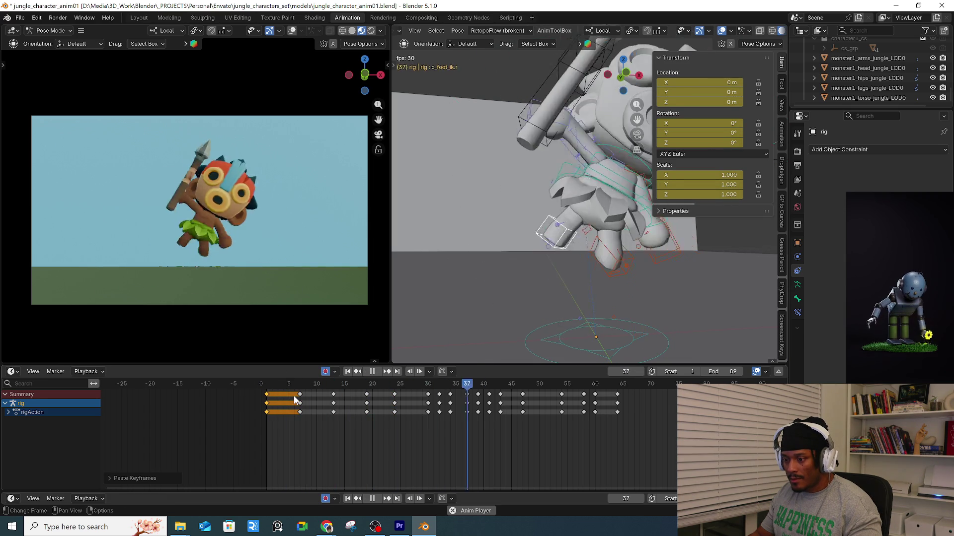
{"action": "left_click_drag", "start_coordinate": [284, 391], "coordinate": [272, 387]}
{"action": "left_click", "coordinate": [272, 386]}
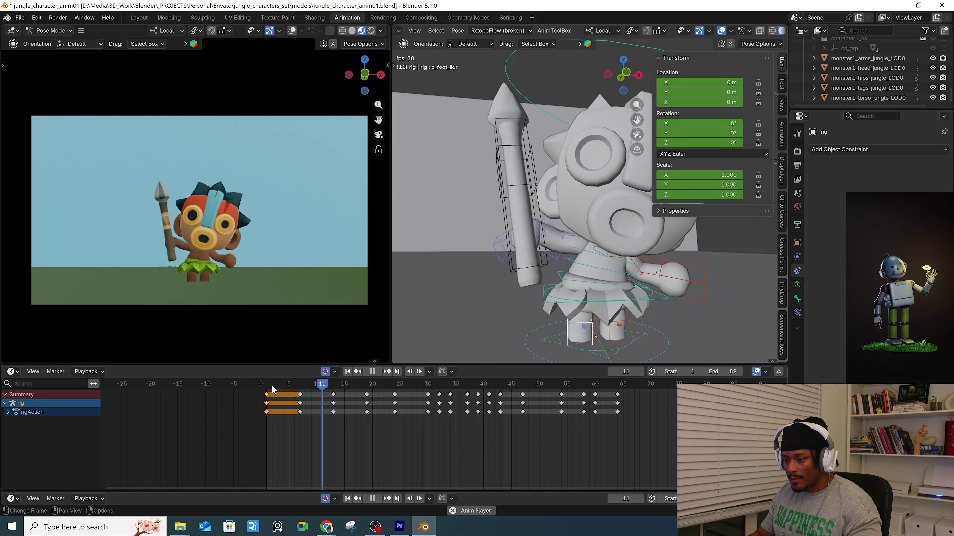
{"action": "left_click", "coordinate": [271, 384]}
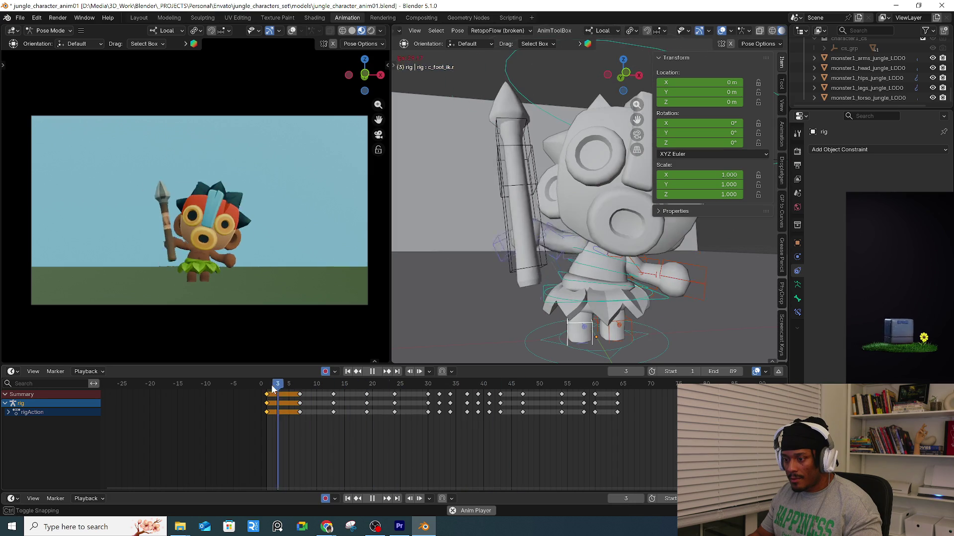
{"action": "left_click", "coordinate": [271, 384]}
{"action": "left_click", "coordinate": [271, 385]}
{"action": "left_click", "coordinate": [272, 386]}
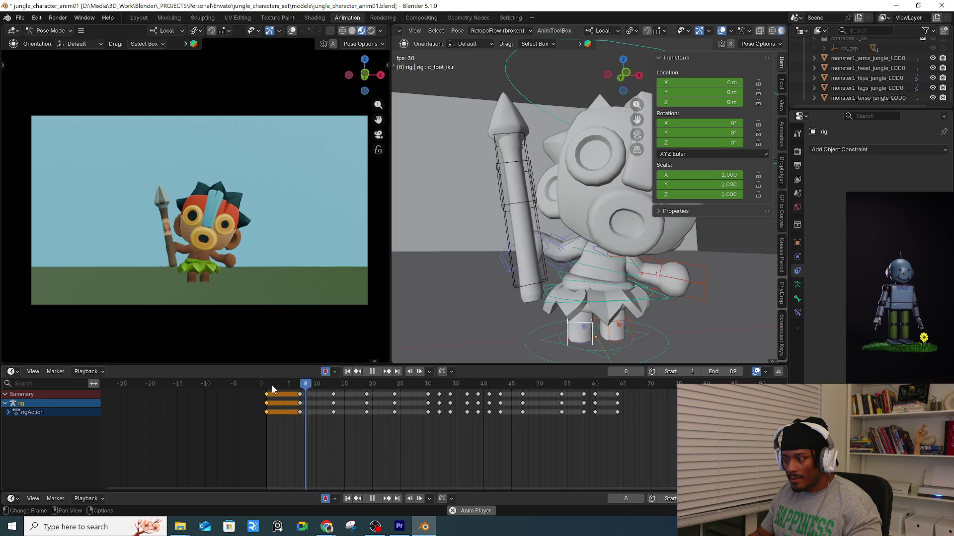
{"action": "left_click", "coordinate": [271, 384]}
{"action": "left_click", "coordinate": [271, 384]}
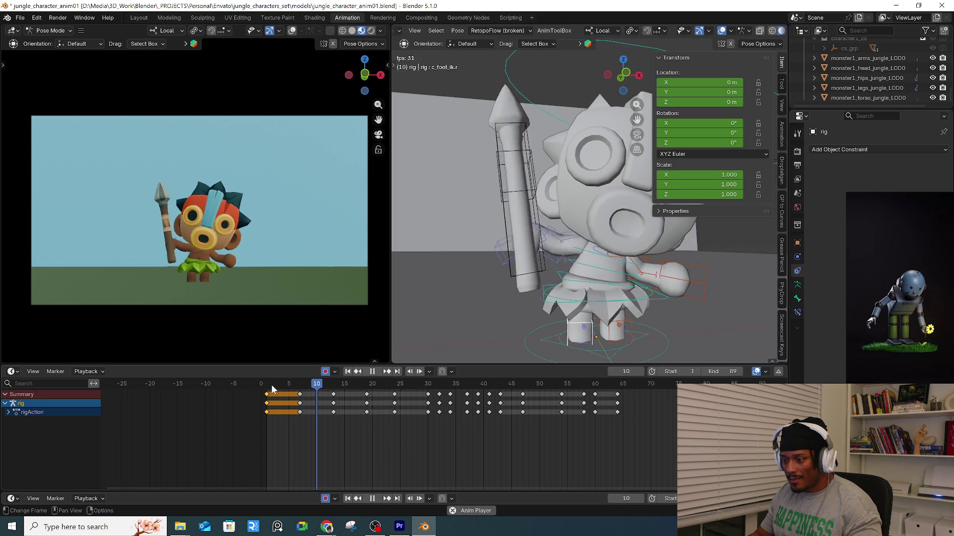
{"action": "left_click", "coordinate": [271, 385]}
{"action": "mouse_move", "coordinate": [271, 384]}
{"action": "left_mouse_down"}
{"action": "mouse_move", "coordinate": [426, 385]}
{"action": "mouse_move", "coordinate": [266, 386]}
{"action": "left_mouse_up"}
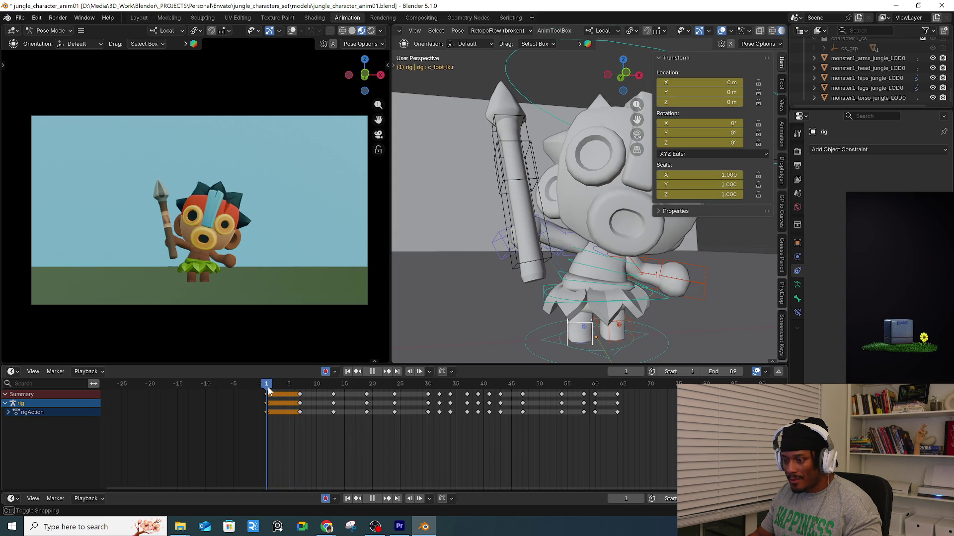
Key sway rotations on the c_root_master control at frames 1 and 7.
{"action": "middle_click_drag", "start_coordinate": [581, 278], "coordinate": [607, 279]}
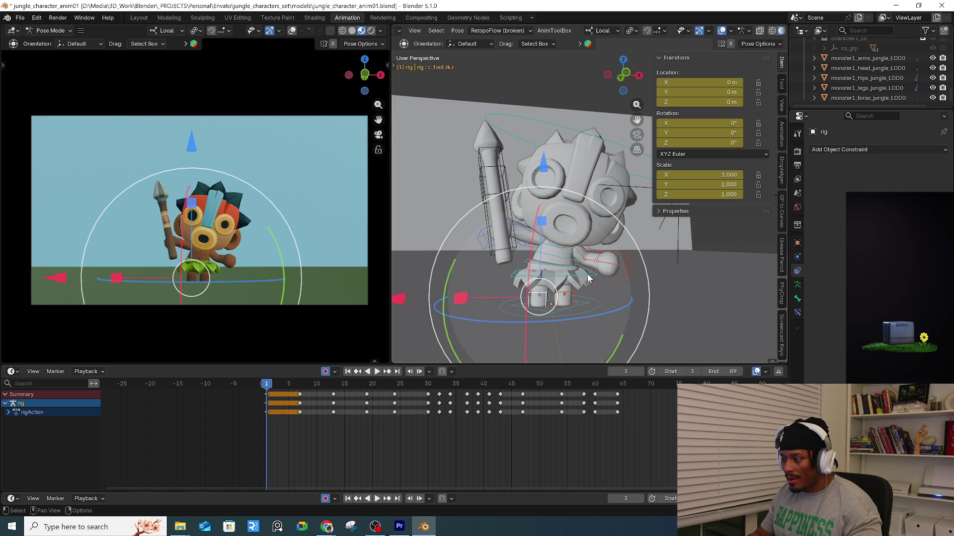
{"action": "left_click", "coordinate": [594, 278]}
{"action": "key", "text": "r"}
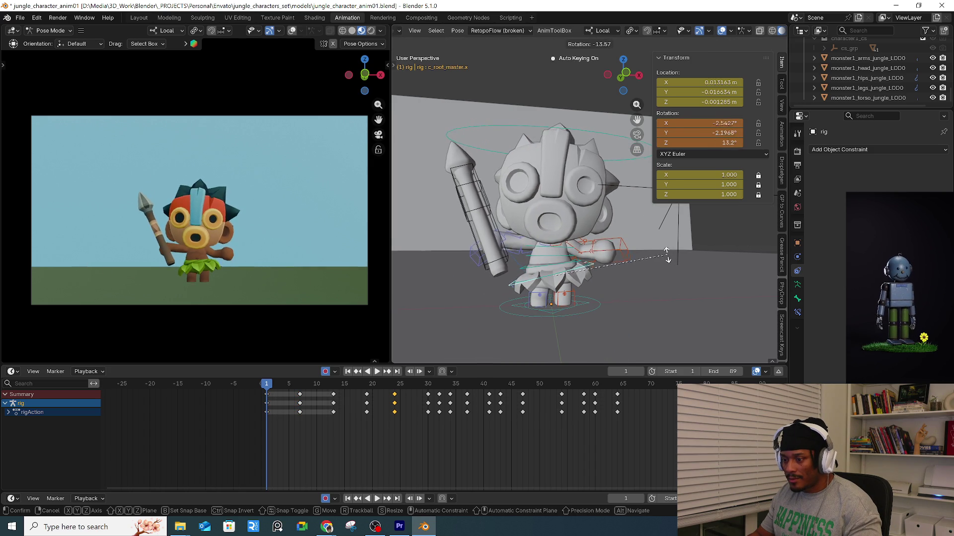
{"action": "left_click", "coordinate": [673, 289]}
{"action": "left_click_drag", "start_coordinate": [266, 385], "coordinate": [300, 388]}
{"action": "key", "text": "r"}
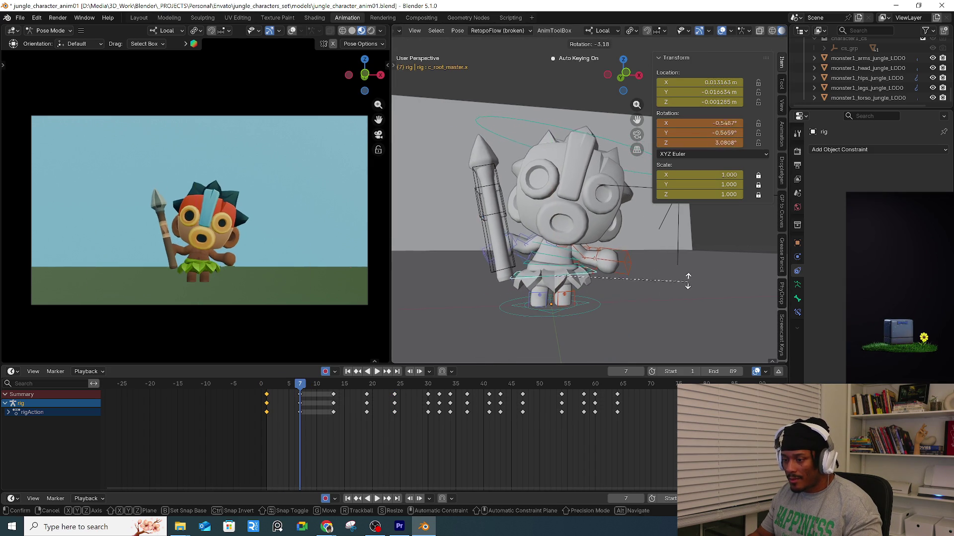
{"action": "left_click", "coordinate": [685, 268]}
Preview the sway from the start and key another root rotation at frame 19.
{"action": "key", "text": "shift+Left"}
{"action": "key", "text": "space"}
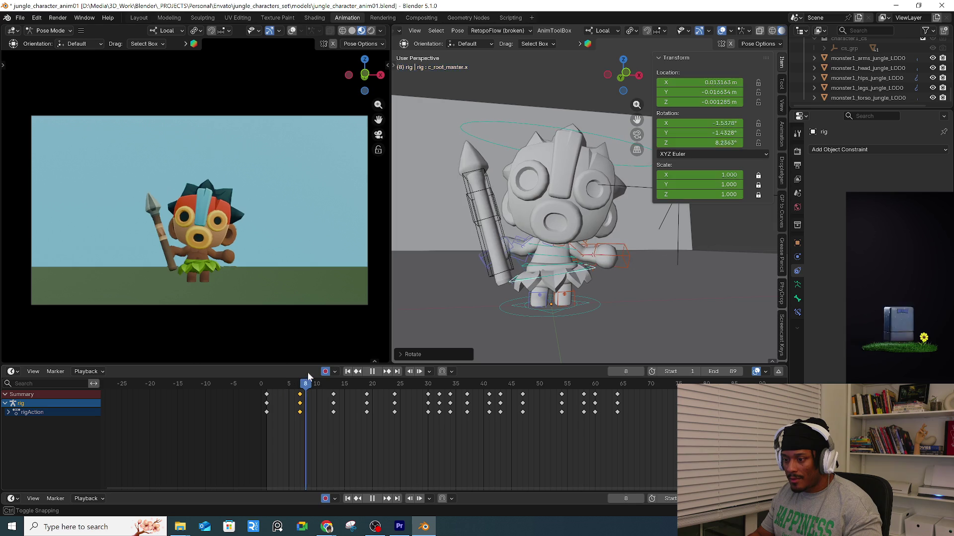
{"action": "key", "text": "space"}
{"action": "key", "text": "r"}
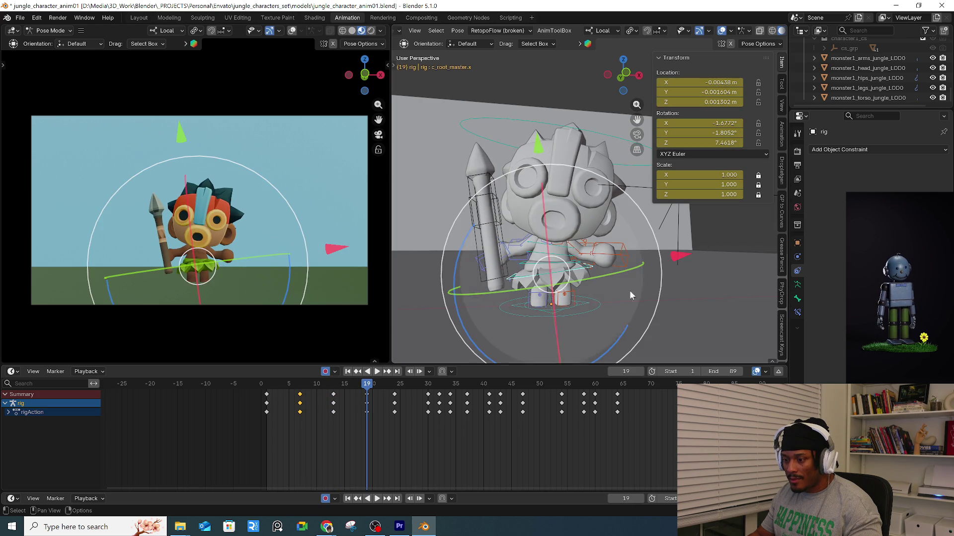
{"action": "left_click", "coordinate": [713, 285]}
{"action": "key", "text": "space"}
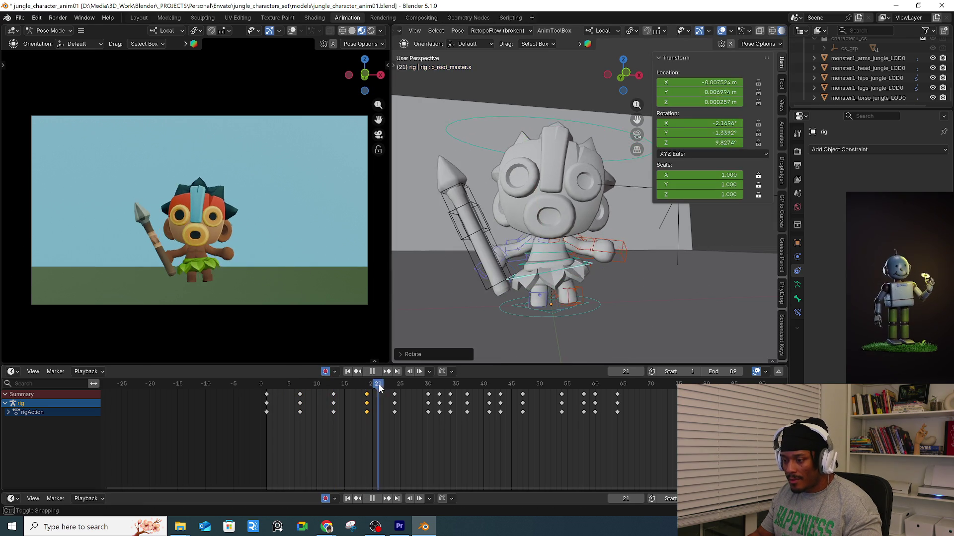
Key a root position shift at frame 20 and start sliding that key slightly later.
{"action": "left_click_drag", "start_coordinate": [393, 385], "coordinate": [372, 390]}
{"action": "key", "text": "space"}
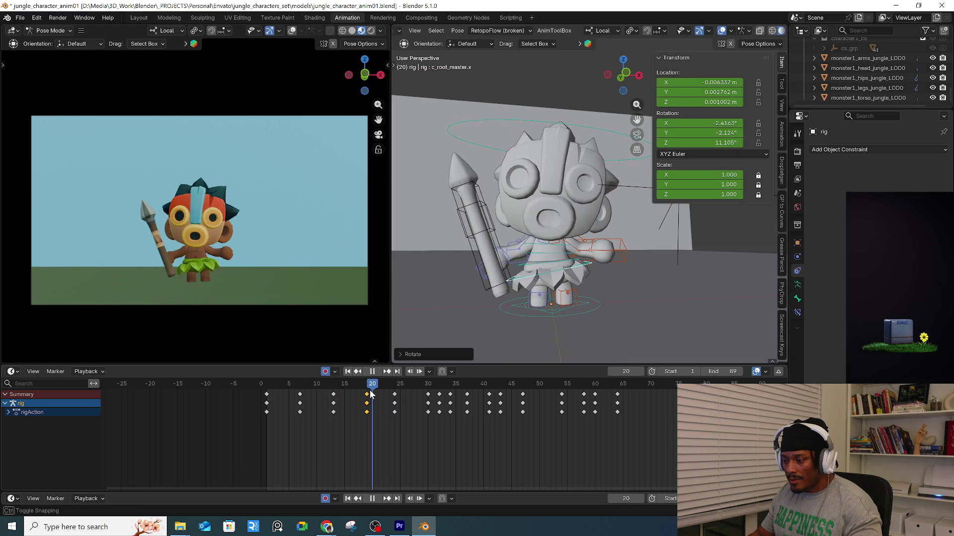
{"action": "key", "text": "g"}
{"action": "left_click", "coordinate": [621, 238]}
{"action": "key", "text": "space"}
{"action": "key", "text": "space"}
{"action": "left_click_drag", "start_coordinate": [373, 398], "coordinate": [378, 394]}
{"action": "key", "text": "space"}
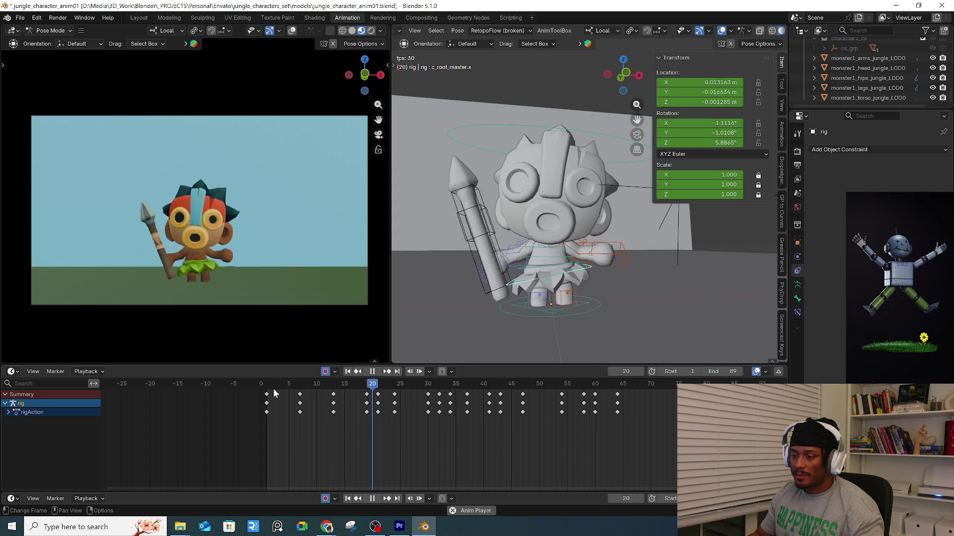
Finish the frame-20 key nudge and replay the animation to review the root sway timing.
{"action": "key", "text": "Escape"}
{"action": "key", "text": "space"}
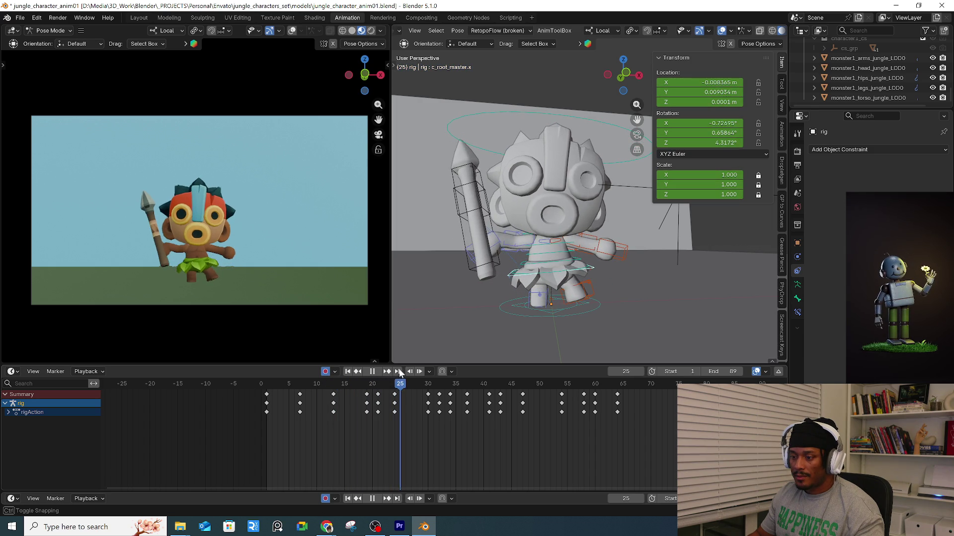
Delete c_stretch_arm_pin.r's key at frame 24 and play back to check the upright spear.
{"action": "key", "text": "space"}
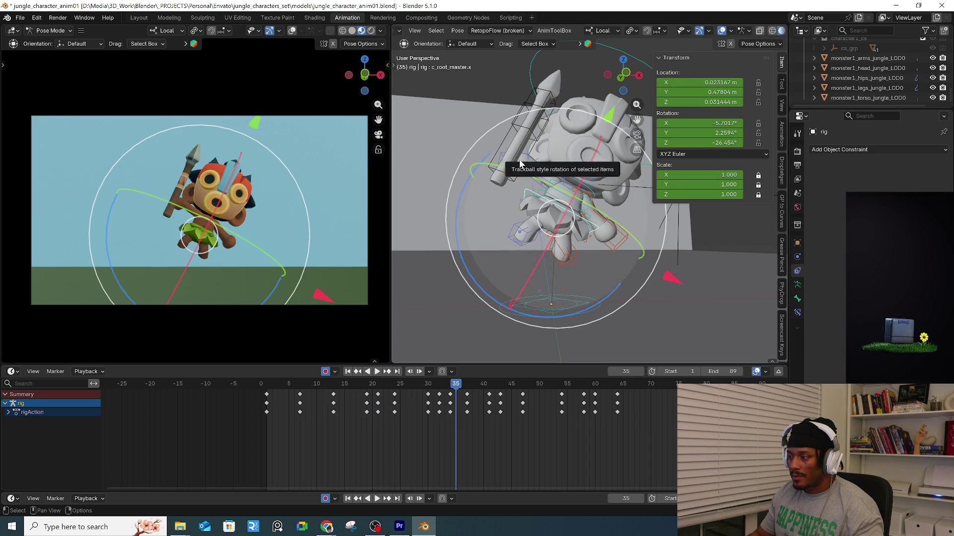
{"action": "left_click", "coordinate": [523, 168]}
{"action": "left_click", "coordinate": [369, 376]}
{"action": "mouse_move", "coordinate": [368, 383]}
{"action": "left_mouse_down"}
{"action": "mouse_move", "coordinate": [355, 385]}
{"action": "mouse_move", "coordinate": [395, 390]}
{"action": "left_mouse_up"}
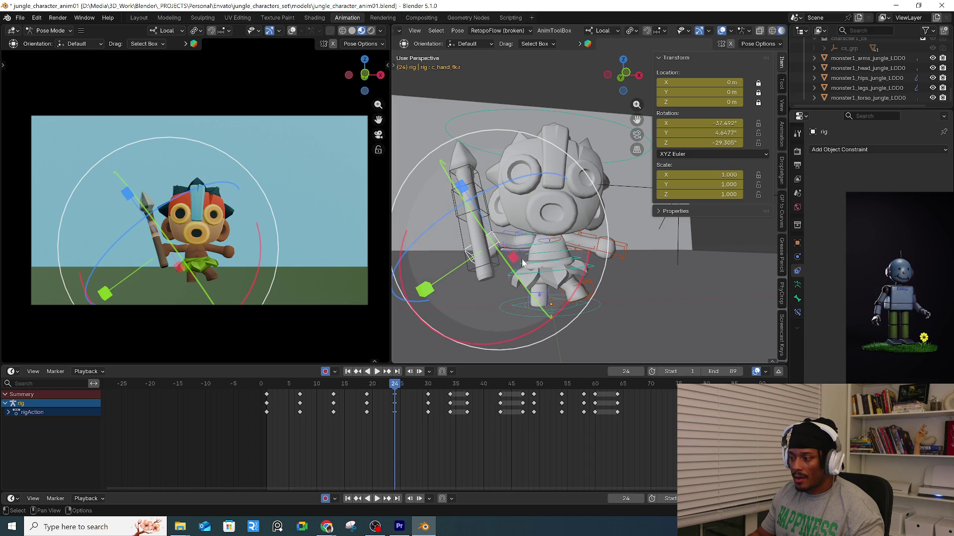
{"action": "left_click", "coordinate": [519, 251]}
{"action": "left_click", "coordinate": [521, 247]}
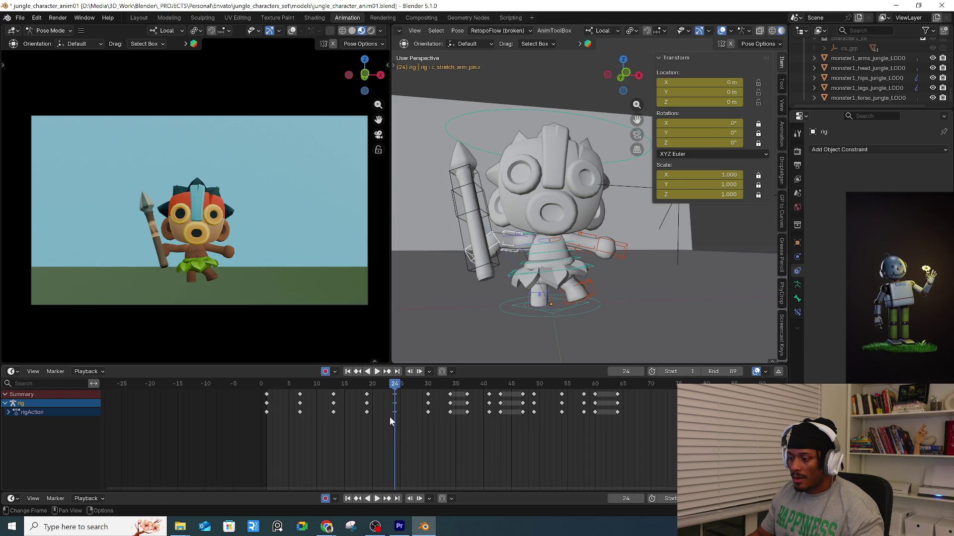
{"action": "key", "text": "Delete"}
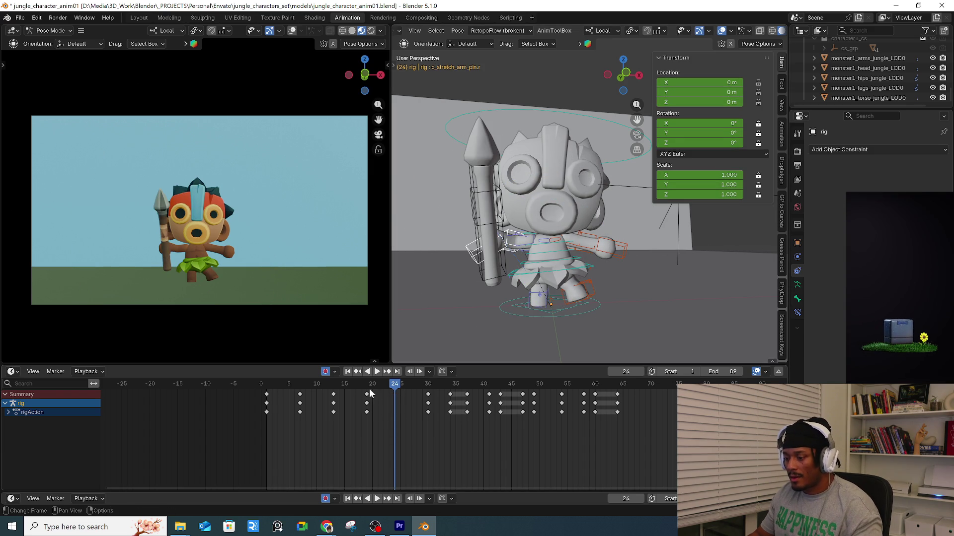
{"action": "key", "text": "space"}
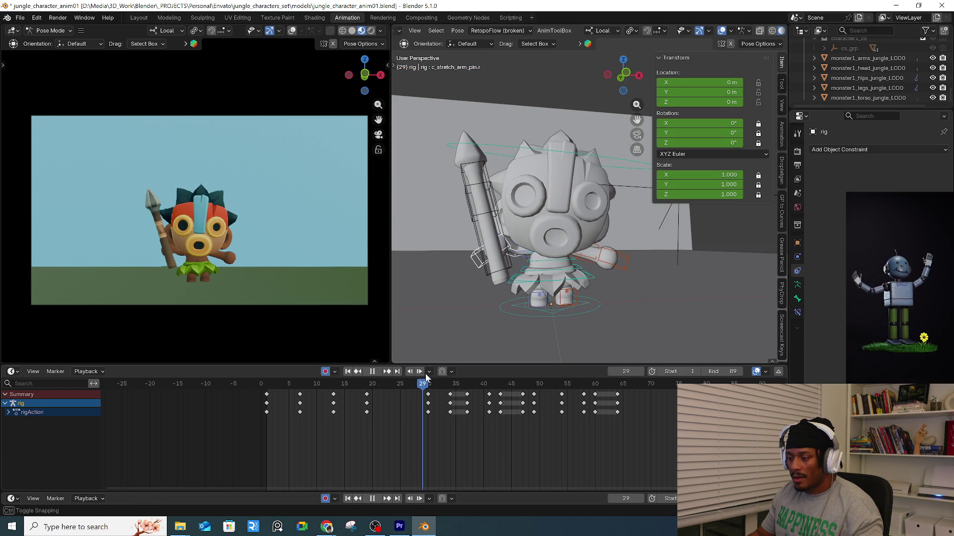
{"action": "mouse_move", "coordinate": [526, 231]}
{"action": "middle_mouse_down"}
{"action": "mouse_move", "coordinate": [642, 248]}
{"action": "mouse_move", "coordinate": [601, 222]}
{"action": "mouse_move", "coordinate": [708, 244]}
{"action": "mouse_move", "coordinate": [626, 263]}
{"action": "middle_mouse_up"}
{"action": "left_click", "coordinate": [530, 260]}
Bend the right forearm and trackball-rotate the right upper arm to angle the spear.
{"action": "middle_click_drag", "start_coordinate": [529, 261], "coordinate": [597, 283]}
{"action": "left_click_drag", "start_coordinate": [597, 283], "coordinate": [558, 298]}
{"action": "mouse_move", "coordinate": [559, 298]}
{"action": "middle_mouse_down"}
{"action": "mouse_move", "coordinate": [412, 280]}
{"action": "mouse_move", "coordinate": [467, 259]}
{"action": "middle_mouse_up"}
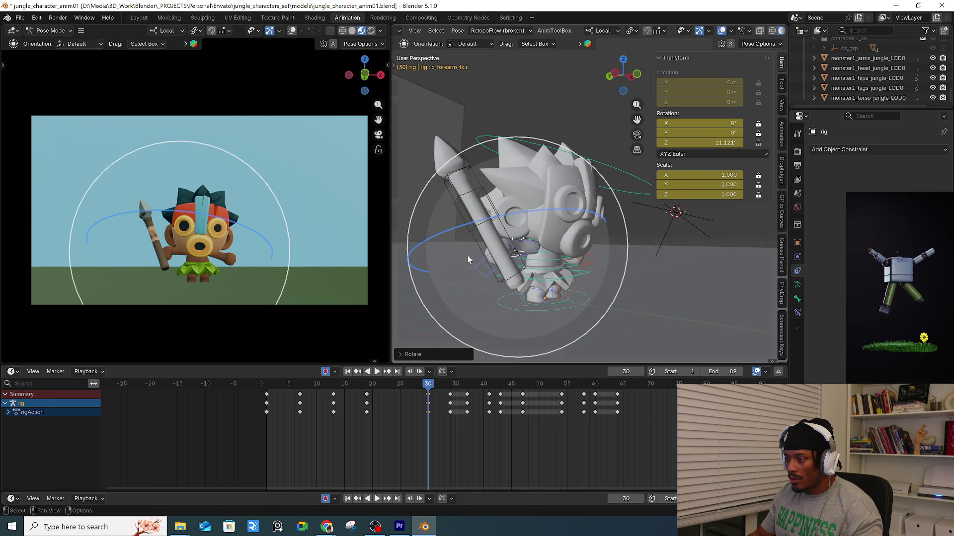
{"action": "left_click", "coordinate": [529, 247]}
{"action": "middle_click_drag", "start_coordinate": [530, 247], "coordinate": [589, 258]}
{"action": "key", "text": "r"}
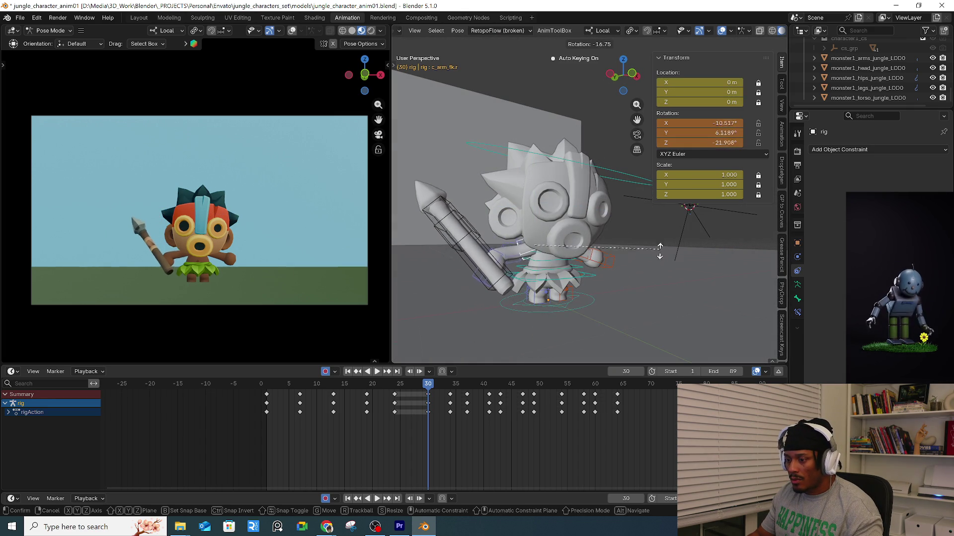
{"action": "key", "text": "r"}
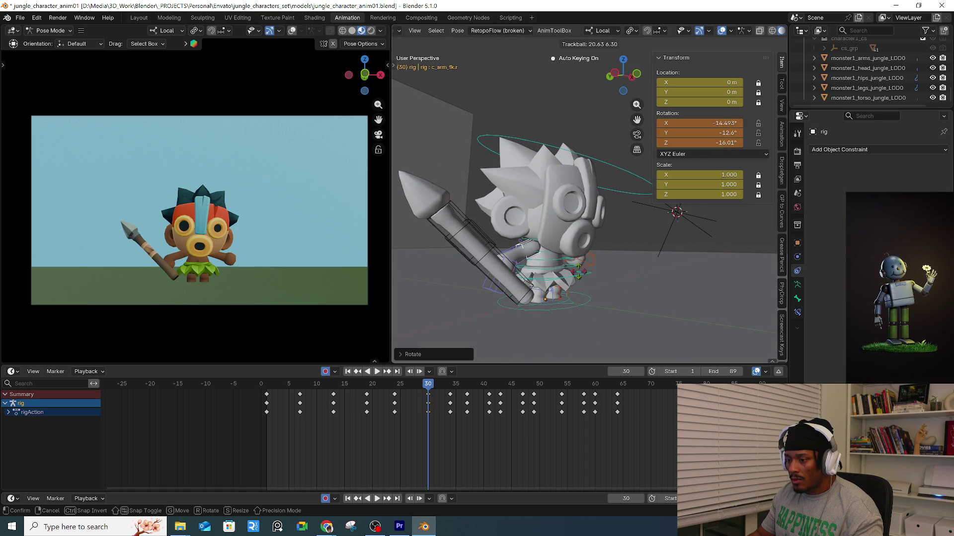
{"action": "left_click", "coordinate": [509, 269]}
Rotate the right hand to hold the spear upright, then key a new hand rotation at frame 26.
{"action": "left_click", "coordinate": [493, 291]}
{"action": "key", "text": "r"}
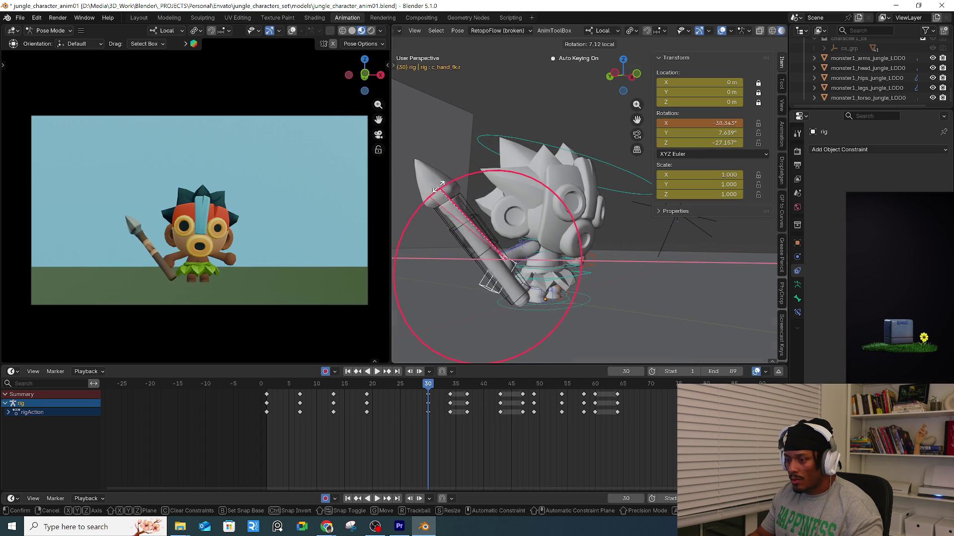
{"action": "left_click", "coordinate": [489, 243]}
{"action": "key", "text": "r"}
{"action": "key", "text": "r"}
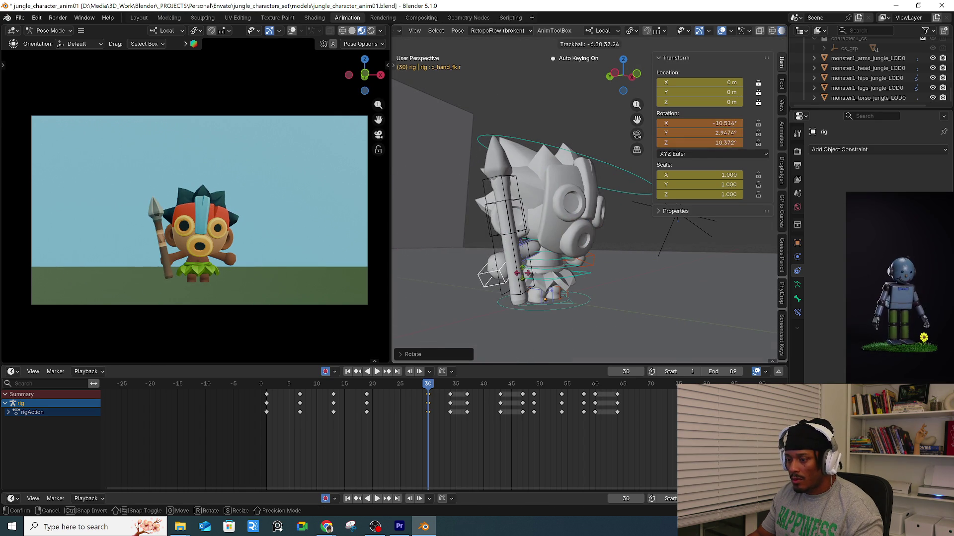
{"action": "left_click", "coordinate": [529, 264]}
{"action": "left_click_drag", "start_coordinate": [366, 384], "coordinate": [405, 383]}
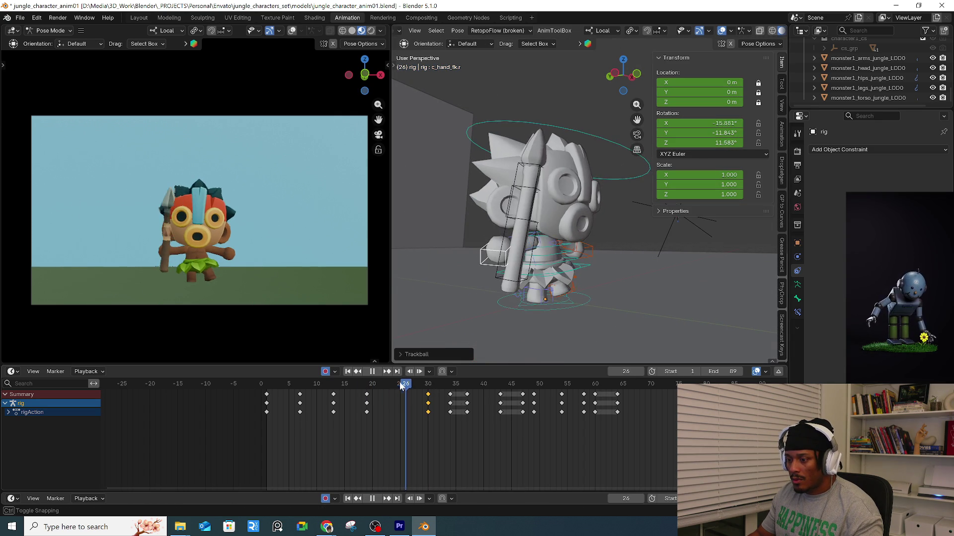
{"action": "key", "text": "r"}
{"action": "key", "text": "r"}
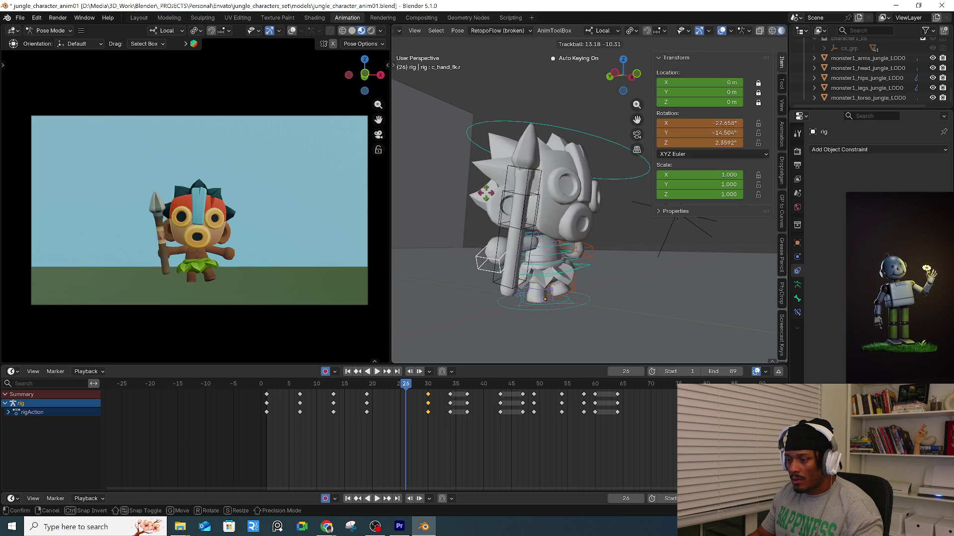
{"action": "left_click", "coordinate": [485, 192]}
Tilt the right hand back for the thrust and key its Y and X rotations at frame 43.
{"action": "mouse_move", "coordinate": [405, 383]}
{"action": "left_mouse_down"}
{"action": "mouse_move", "coordinate": [362, 384]}
{"action": "mouse_move", "coordinate": [484, 358]}
{"action": "left_mouse_up"}
{"action": "key", "text": "r"}
{"action": "key", "text": "r"}
{"action": "left_click", "coordinate": [371, 203]}
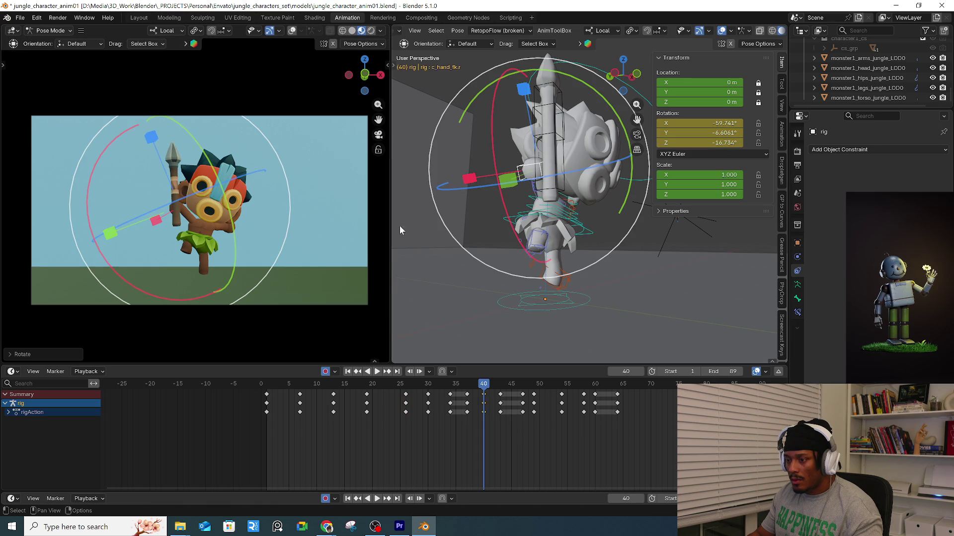
{"action": "key", "text": "space"}
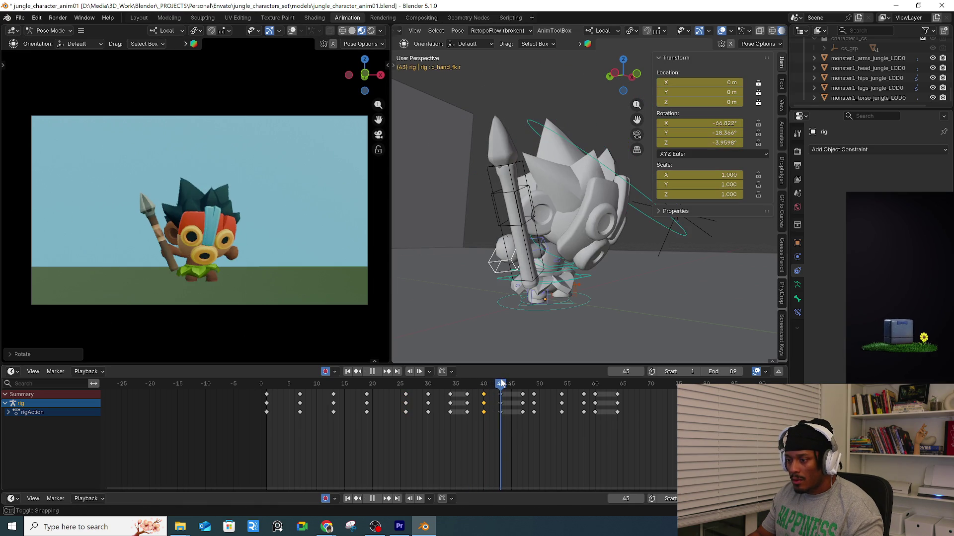
{"action": "key", "text": "space"}
{"action": "left_click_drag", "start_coordinate": [444, 230], "coordinate": [519, 216]}
{"action": "middle_click_drag", "start_coordinate": [519, 216], "coordinate": [571, 204]}
{"action": "key", "text": "r"}
{"action": "key", "text": "y"}
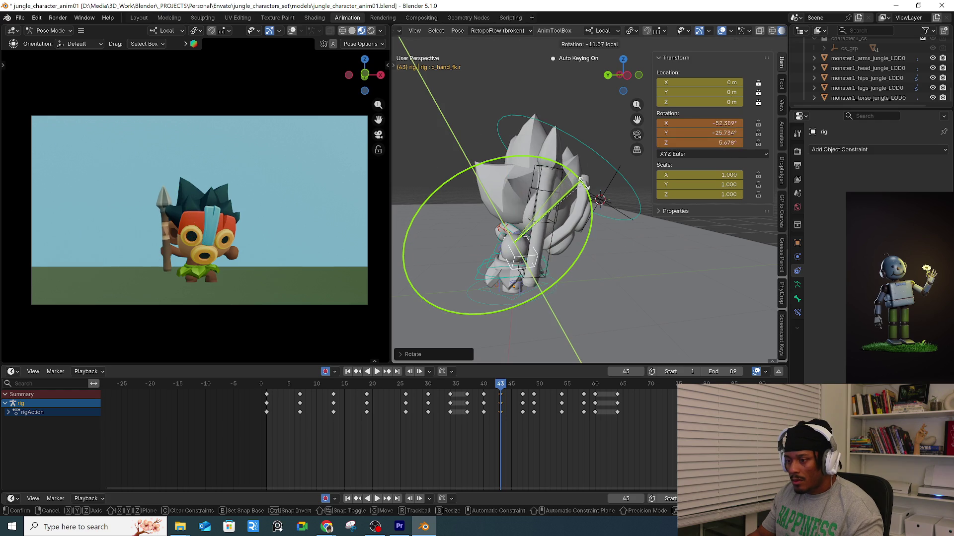
{"action": "left_click", "coordinate": [589, 191]}
{"action": "left_click_drag", "start_coordinate": [118, 177], "coordinate": [109, 196]}
Move and rotate the right shoulder control to key its thrust pose at frame 43.
{"action": "mouse_move", "coordinate": [563, 273]}
{"action": "middle_mouse_down"}
{"action": "mouse_move", "coordinate": [447, 247]}
{"action": "mouse_move", "coordinate": [593, 278]}
{"action": "middle_mouse_up"}
{"action": "left_click", "coordinate": [597, 279]}
{"action": "scroll", "coordinate": [612, 276], "scroll_direction": "up", "scroll_amount": 3}
{"action": "key", "text": "g"}
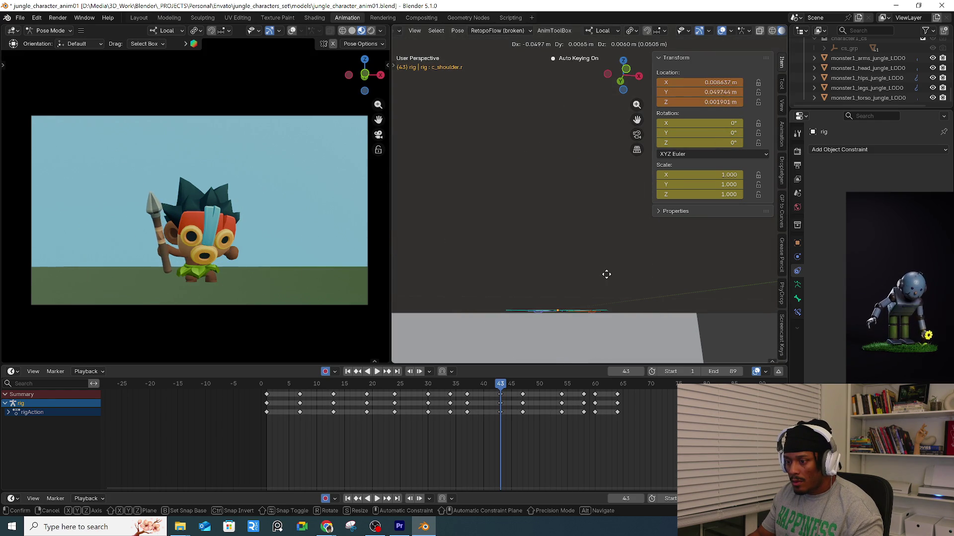
{"action": "left_click", "coordinate": [606, 274]}
{"action": "key", "text": "r"}
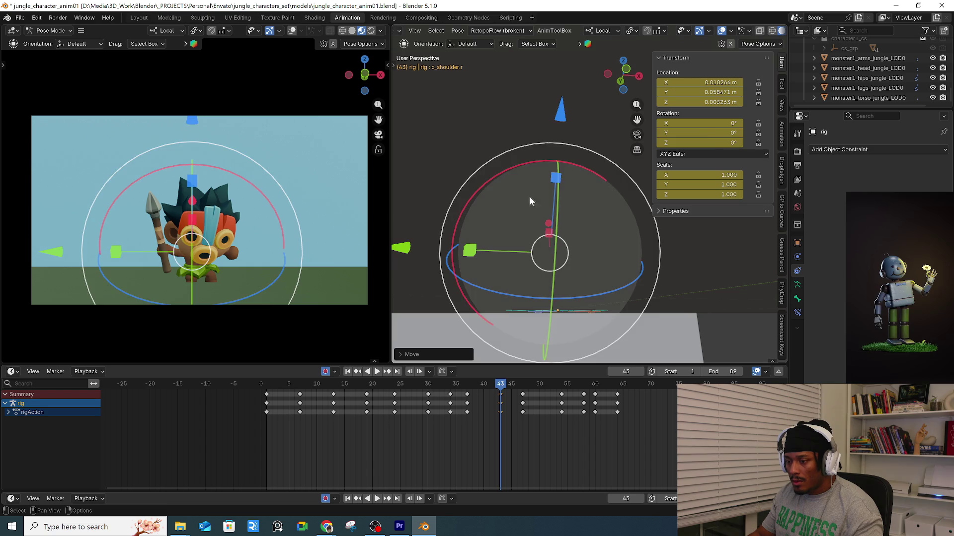
{"action": "left_click", "coordinate": [523, 199]}
Paste the copied shoulder pose keys at frame 47 and play back the thrust.
{"action": "mouse_move", "coordinate": [485, 402]}
{"action": "left_mouse_down"}
{"action": "mouse_move", "coordinate": [462, 400]}
{"action": "mouse_move", "coordinate": [540, 384]}
{"action": "mouse_move", "coordinate": [507, 394]}
{"action": "mouse_move", "coordinate": [523, 392]}
{"action": "left_mouse_up"}
{"action": "key", "text": "ctrl+v"}
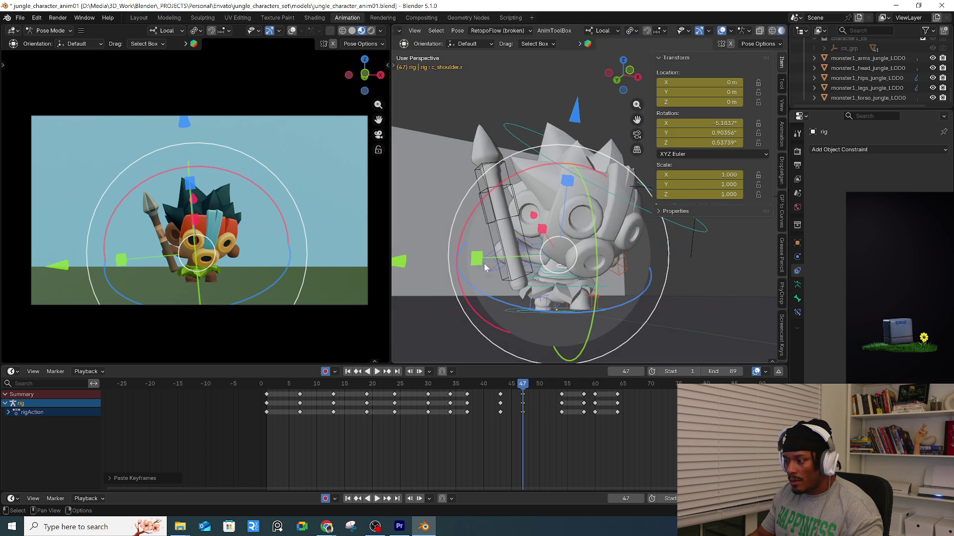
{"action": "left_click", "coordinate": [496, 267]}
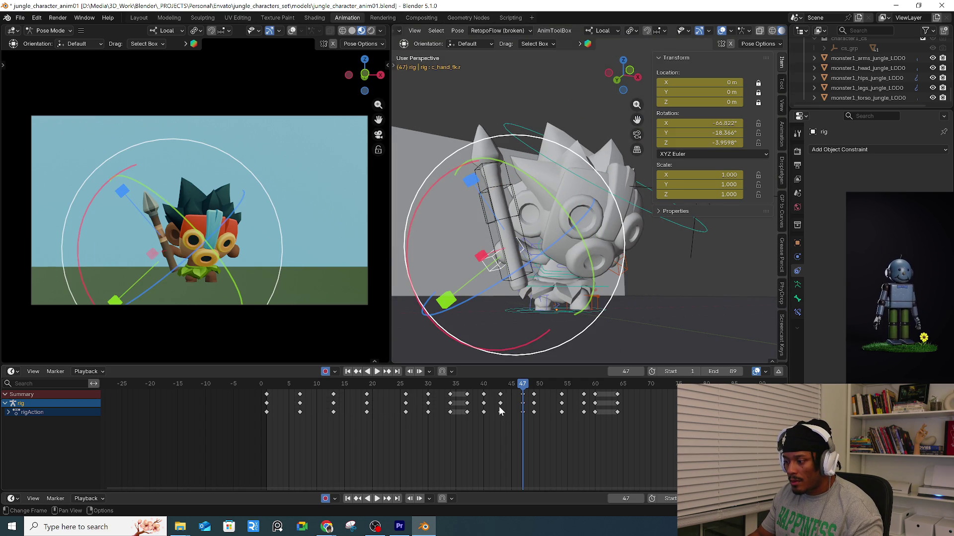
{"action": "key", "text": "space"}
{"action": "left_click_drag", "start_coordinate": [500, 390], "coordinate": [521, 393]}
{"action": "key", "text": "space"}
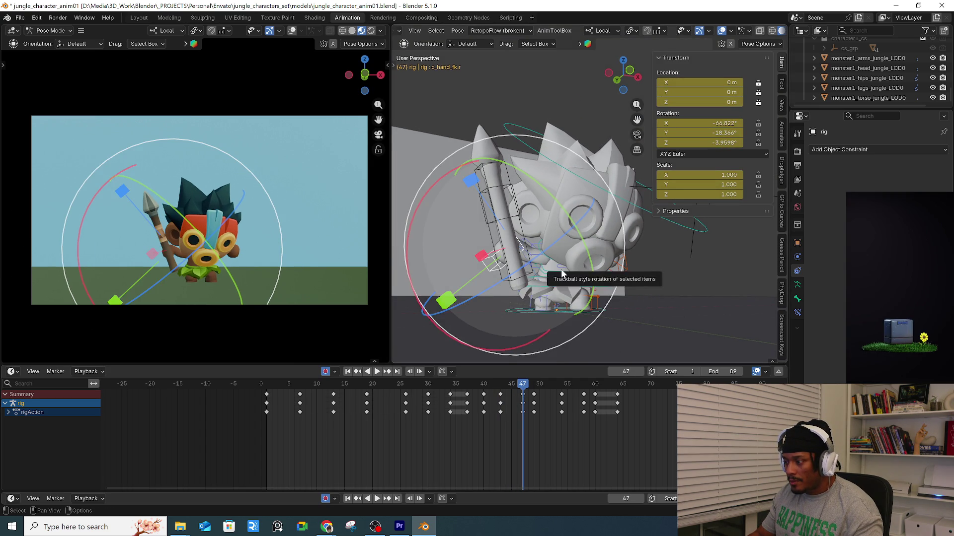
{"action": "left_click", "coordinate": [562, 272]}
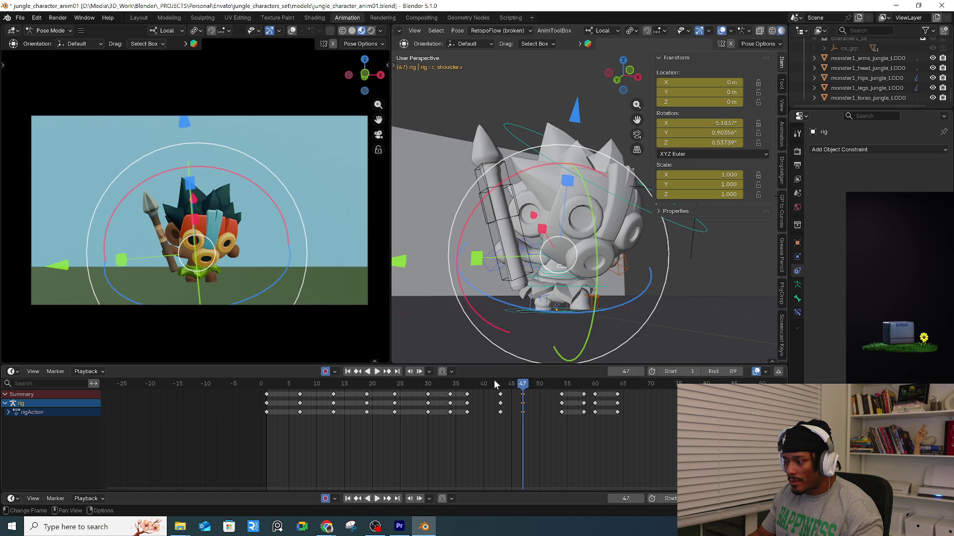
{"action": "key", "text": "ctrl+v"}
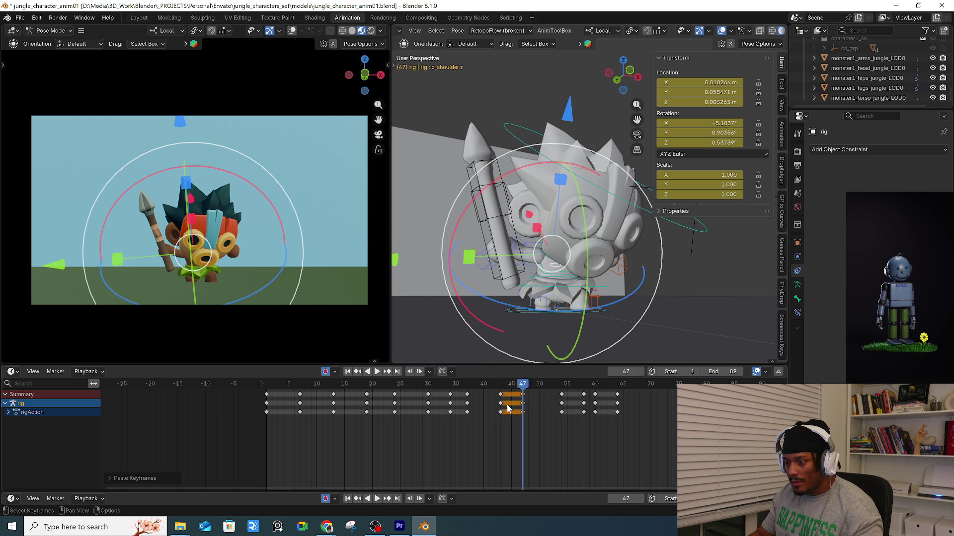
{"action": "key", "text": "space"}
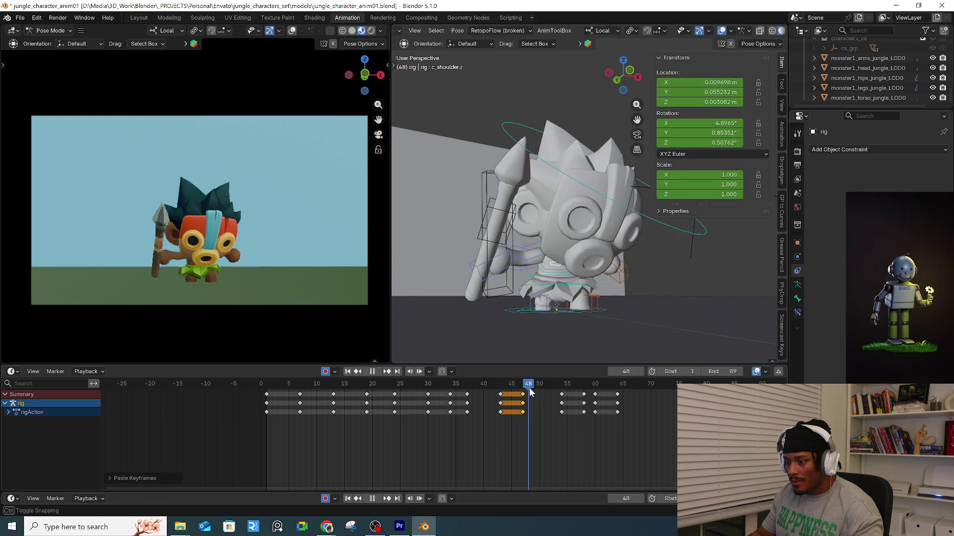
{"action": "left_click", "coordinate": [500, 395], "text": "shift"}
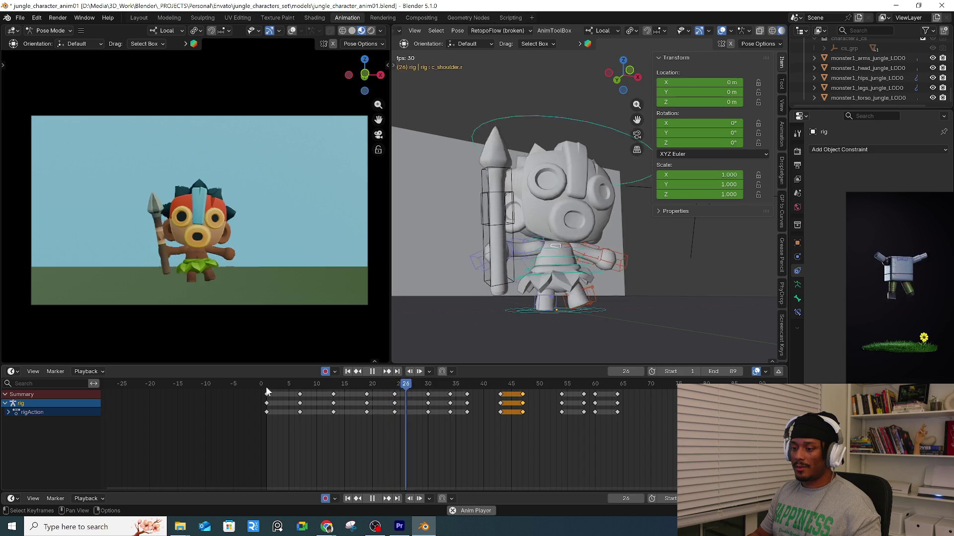
Scrub to frame 24 and select the left foot IK control c_foot_ik.l.
{"action": "left_click_drag", "start_coordinate": [344, 383], "coordinate": [396, 383]}
{"action": "left_click", "coordinate": [596, 308]}
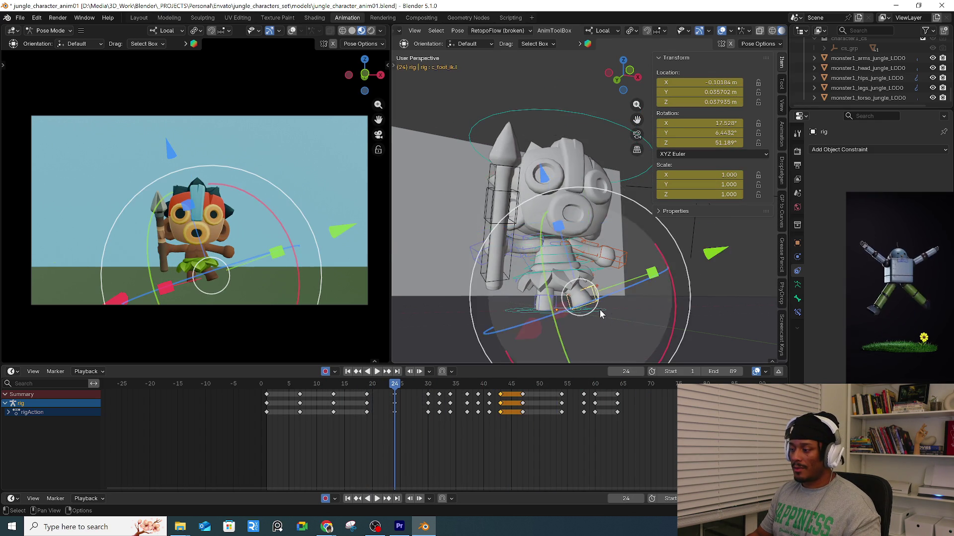
Key the left foot IK control's new position at frame 24 and play back the step.
{"action": "key", "text": "KP_Decimal"}
{"action": "key", "text": "g"}
{"action": "left_click", "coordinate": [624, 304]}
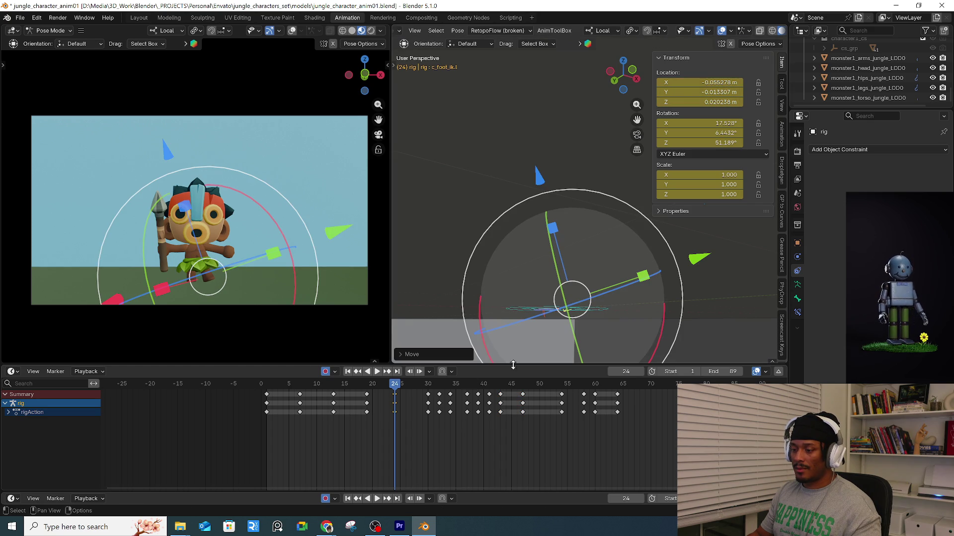
{"action": "left_click_drag", "start_coordinate": [395, 384], "coordinate": [627, 380]}
{"action": "left_click", "coordinate": [274, 385]}
{"action": "key", "text": "space"}
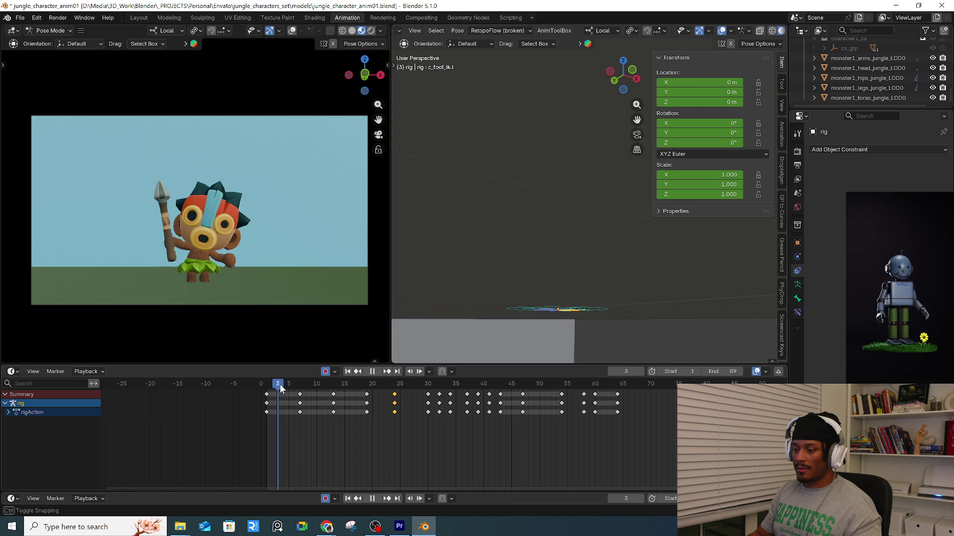
{"action": "key", "text": "space"}
{"action": "key", "text": "KP_Divide"}
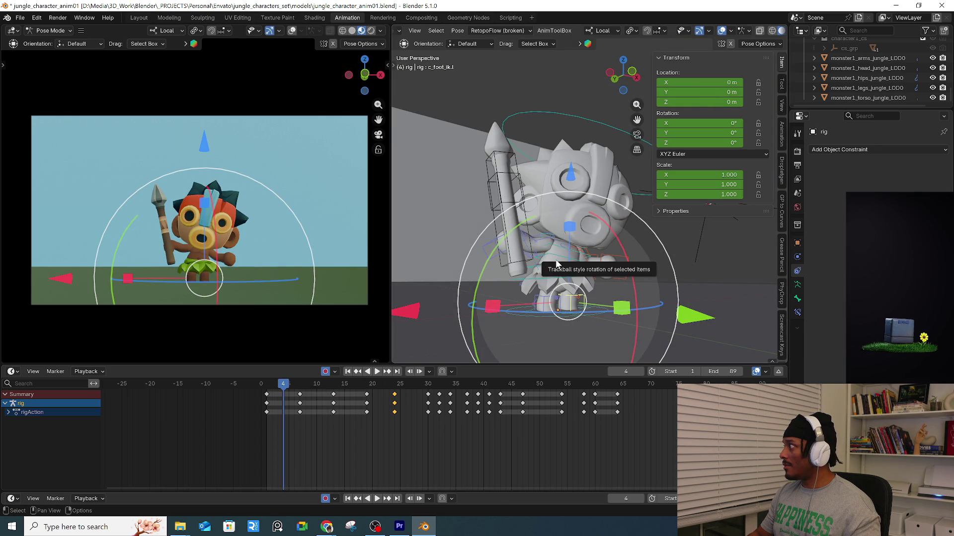
Rotate the left upper arm control c_arm_fk.l into a new pose with the gizmo.
{"action": "middle_click_drag", "start_coordinate": [555, 259], "coordinate": [576, 263]}
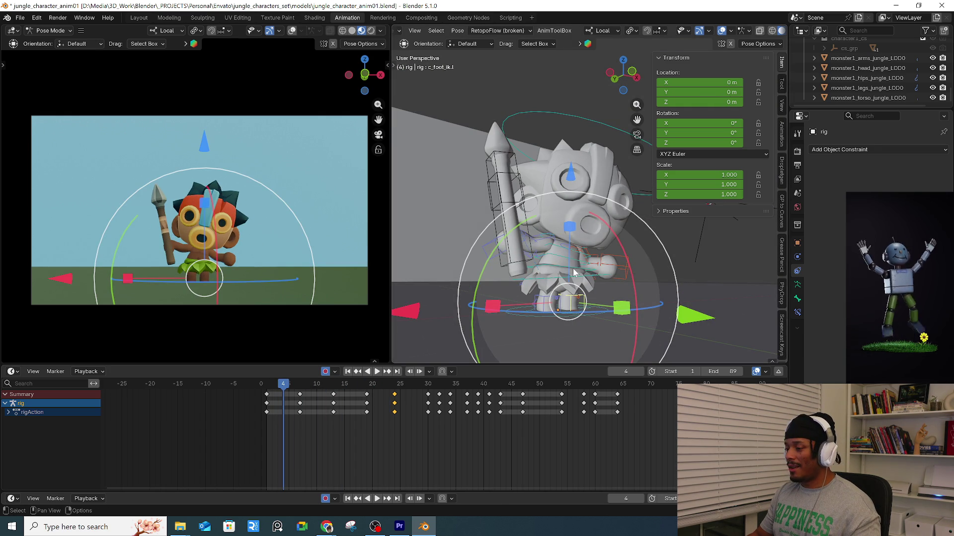
{"action": "scroll", "coordinate": [576, 262], "scroll_direction": "up", "scroll_amount": 4}
{"action": "left_click", "coordinate": [576, 263]}
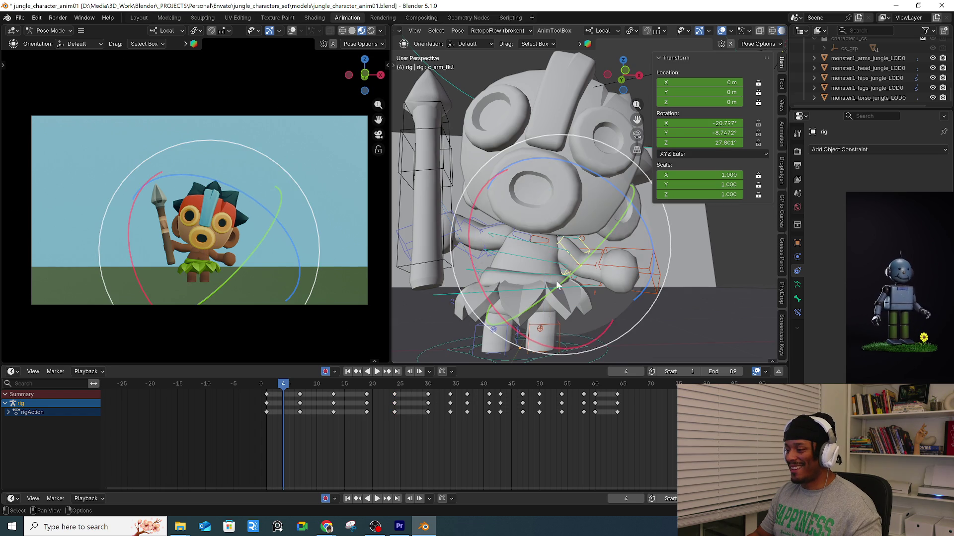
{"action": "left_click_drag", "start_coordinate": [576, 263], "coordinate": [455, 317]}
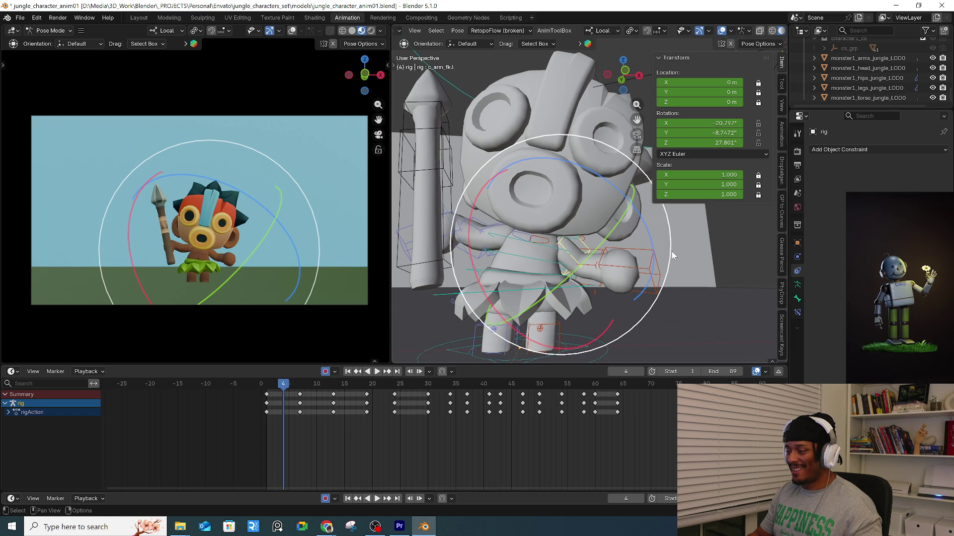
{"action": "left_click_drag", "start_coordinate": [670, 255], "coordinate": [671, 284]}
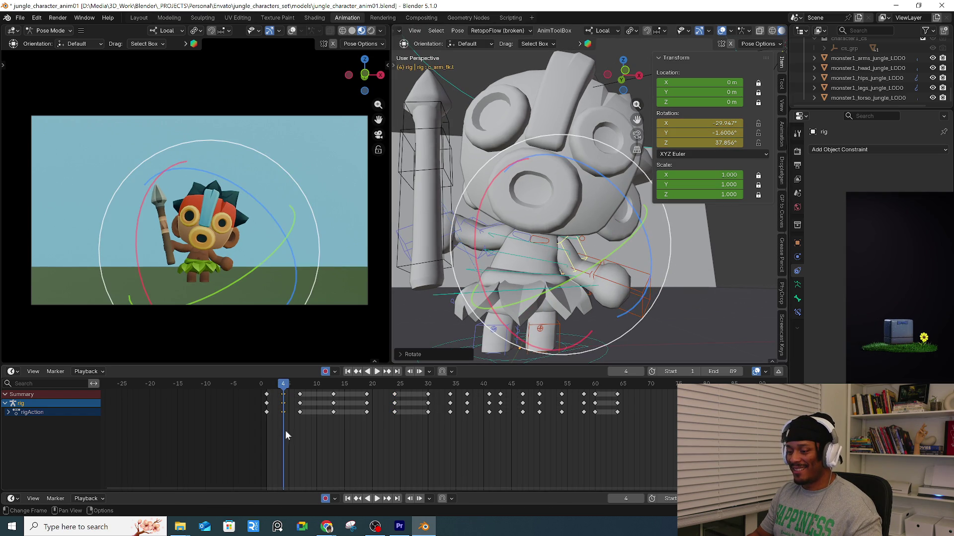
{"action": "left_click_drag", "start_coordinate": [264, 385], "coordinate": [316, 393]}
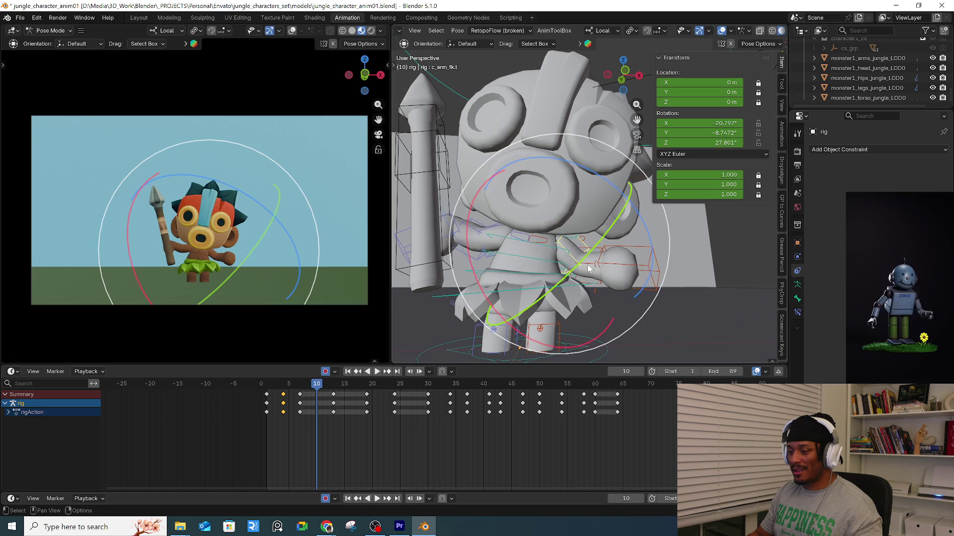
{"action": "left_click_drag", "start_coordinate": [673, 246], "coordinate": [630, 270]}
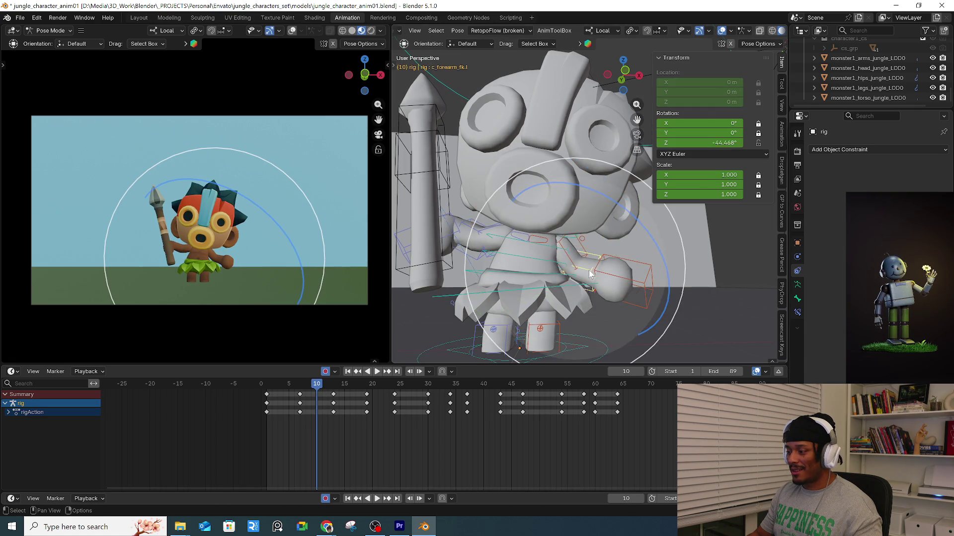
Rotate the left forearm control c_forearm_fk.l to key its bend, then play back.
{"action": "left_click", "coordinate": [590, 273]}
{"action": "middle_click_drag", "start_coordinate": [590, 274], "coordinate": [531, 324]}
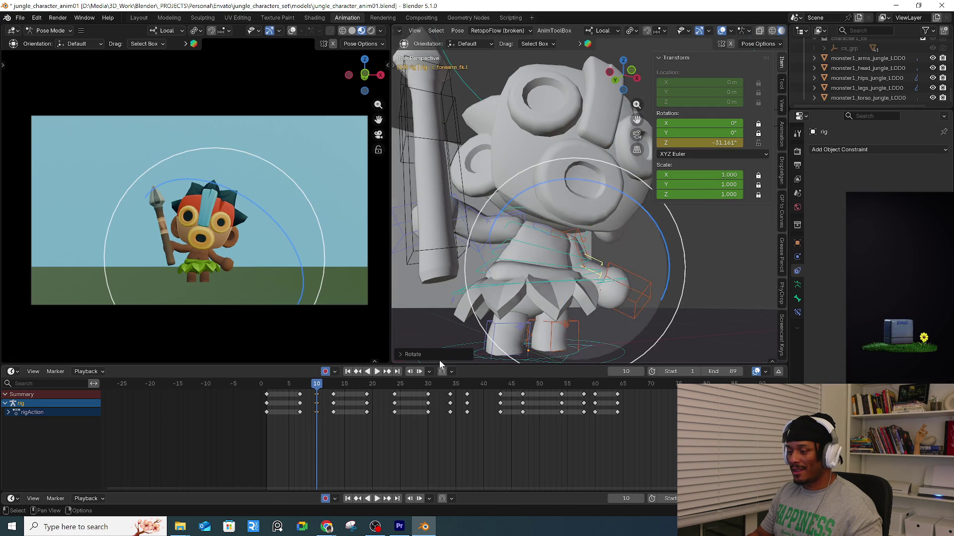
{"action": "mouse_move", "coordinate": [270, 384]}
{"action": "left_mouse_down"}
{"action": "mouse_move", "coordinate": [379, 397]}
{"action": "mouse_move", "coordinate": [266, 398]}
{"action": "mouse_move", "coordinate": [286, 400]}
{"action": "left_mouse_up"}
{"action": "key", "text": "r"}
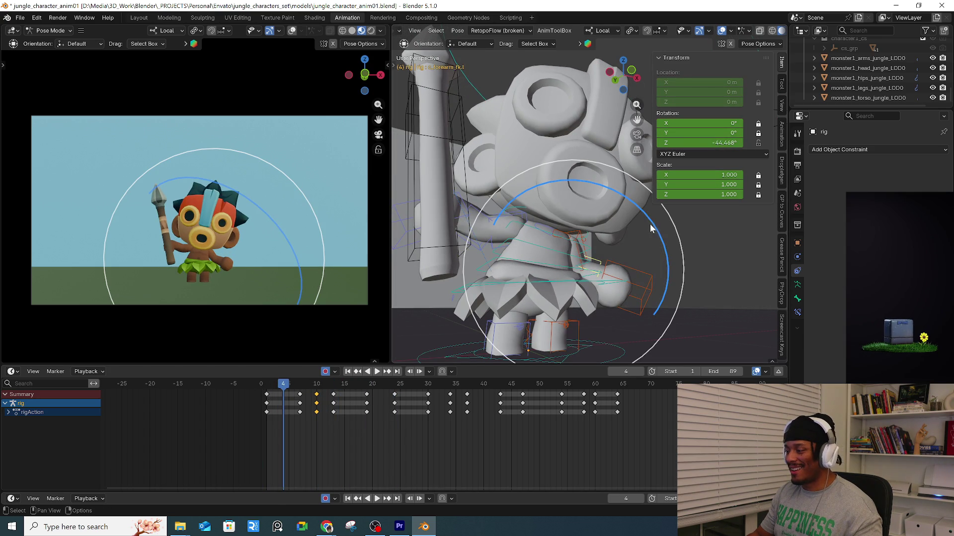
{"action": "left_click", "coordinate": [639, 202]}
{"action": "key", "text": "space"}
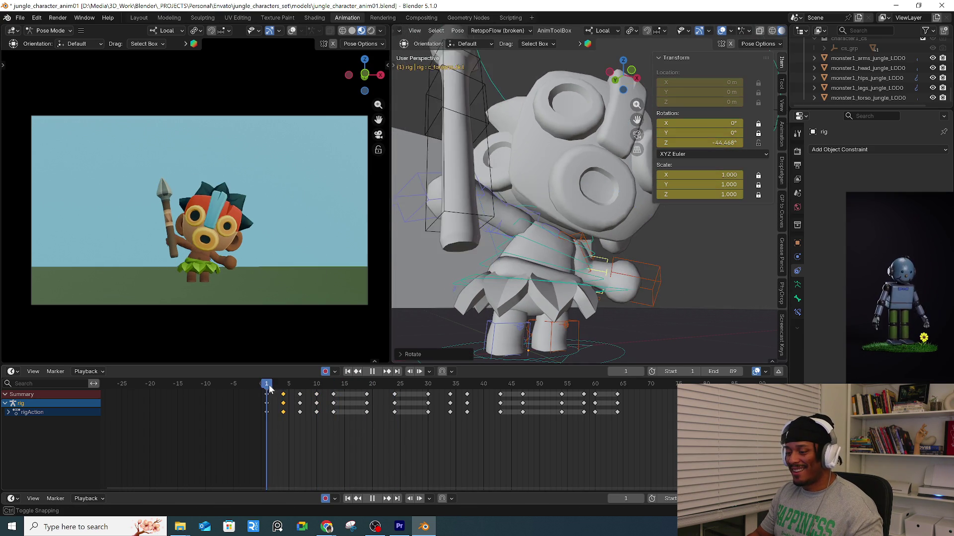
Undo the frame-4 arm keys and replay the early frames.
{"action": "key", "text": "space"}
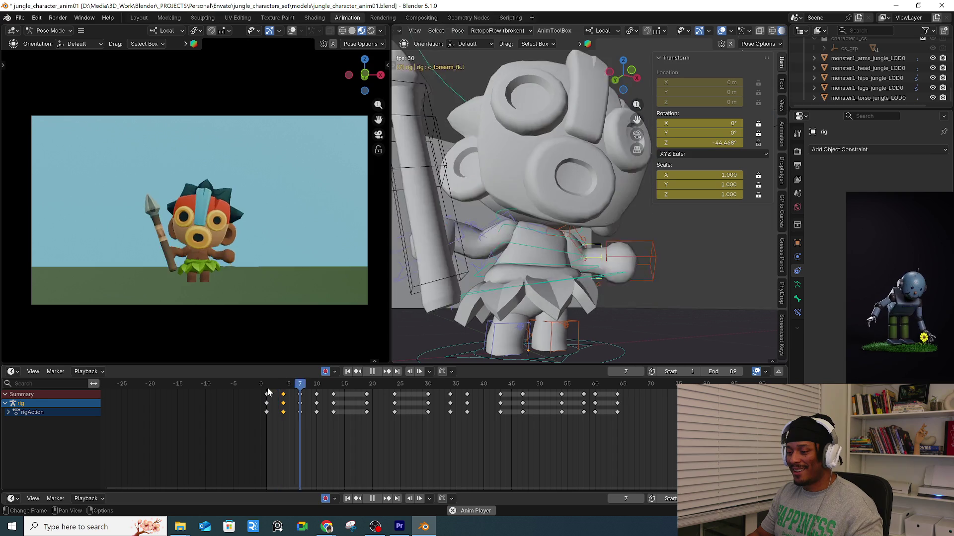
{"action": "key", "text": "ctrl+z"}
{"action": "key", "text": "ctrl+z"}
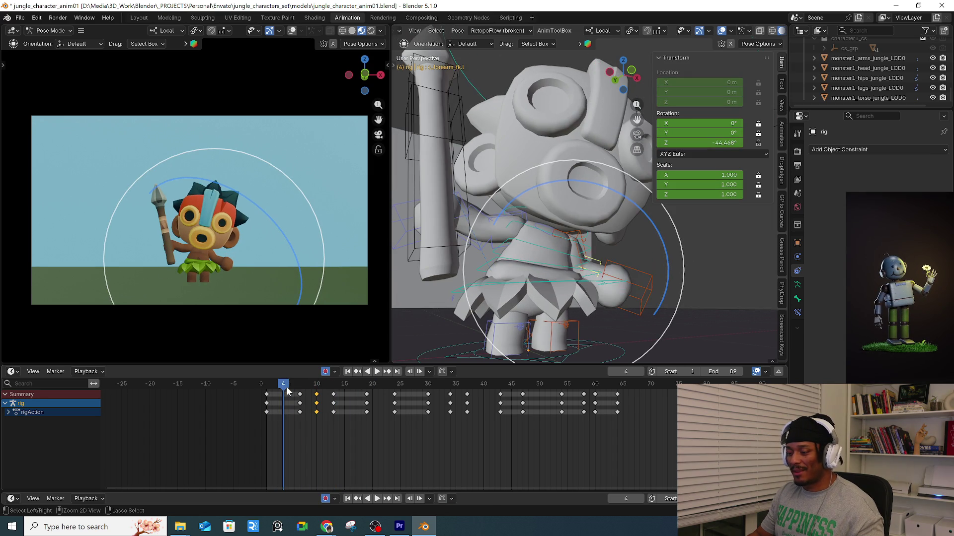
{"action": "mouse_move", "coordinate": [287, 386]}
{"action": "left_mouse_down"}
{"action": "mouse_move", "coordinate": [266, 380]}
{"action": "mouse_move", "coordinate": [272, 388]}
{"action": "left_mouse_up"}
{"action": "key", "text": "space"}
Key new rotations for the left upper arm and forearm at frame 5.
{"action": "key", "text": "space"}
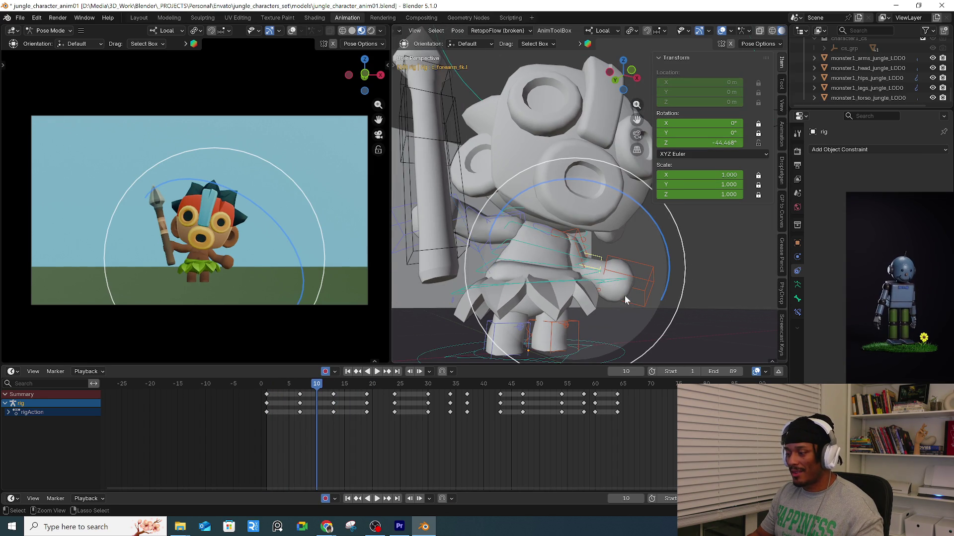
{"action": "left_click", "coordinate": [624, 296]}
{"action": "key", "text": "space"}
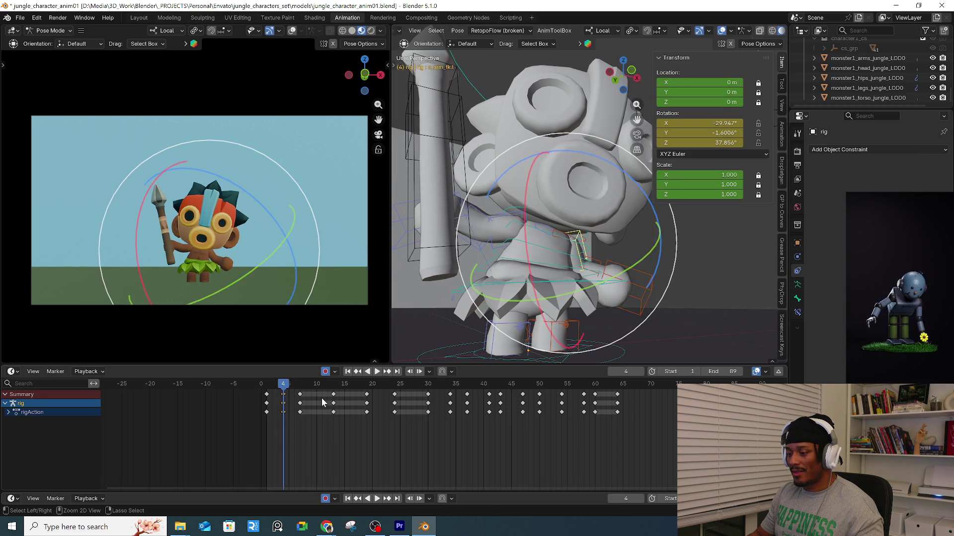
{"action": "left_click_drag", "start_coordinate": [268, 387], "coordinate": [272, 388]}
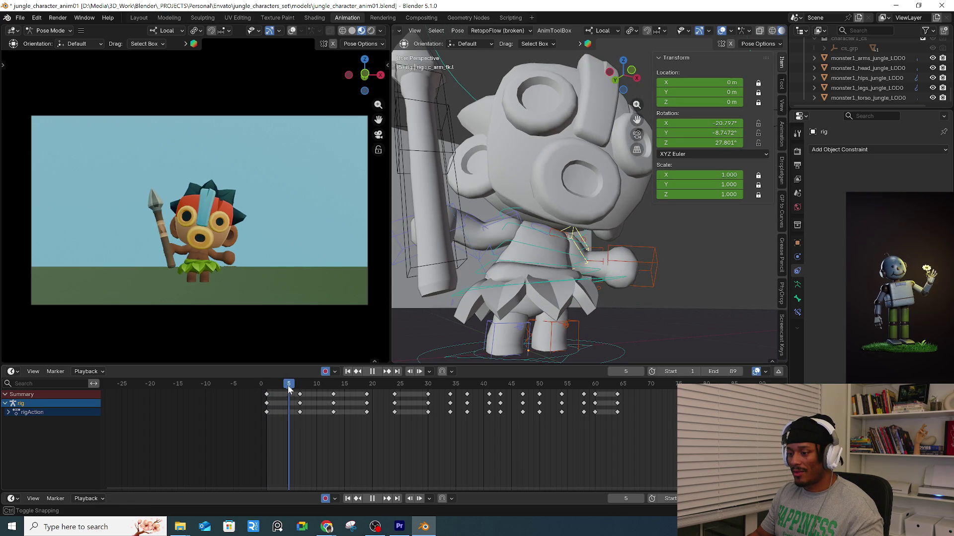
{"action": "key", "text": "space"}
{"action": "left_click_drag", "start_coordinate": [644, 218], "coordinate": [589, 263]}
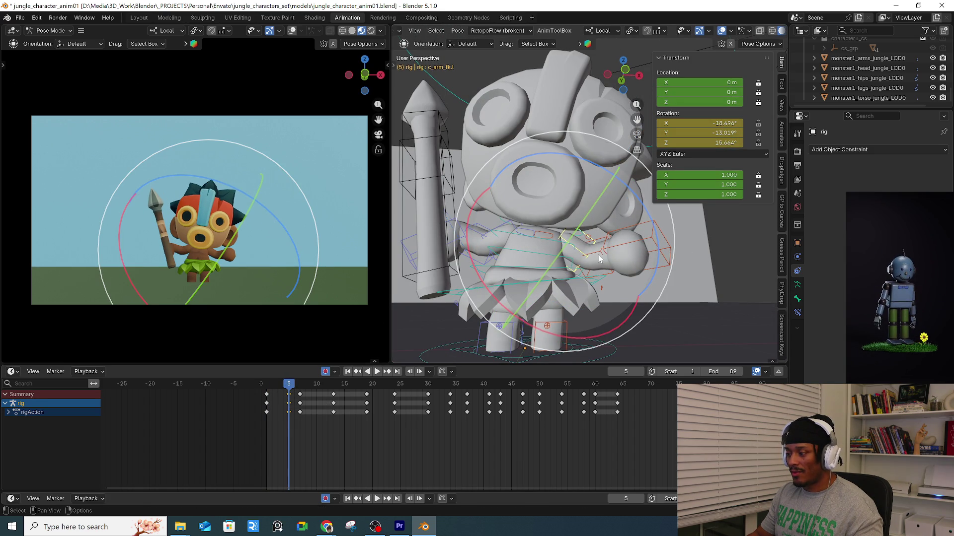
{"action": "left_click", "coordinate": [594, 259]}
{"action": "mouse_move", "coordinate": [611, 180]}
{"action": "left_mouse_down"}
{"action": "mouse_move", "coordinate": [517, 278]}
{"action": "mouse_move", "coordinate": [434, 343]}
{"action": "left_mouse_up"}
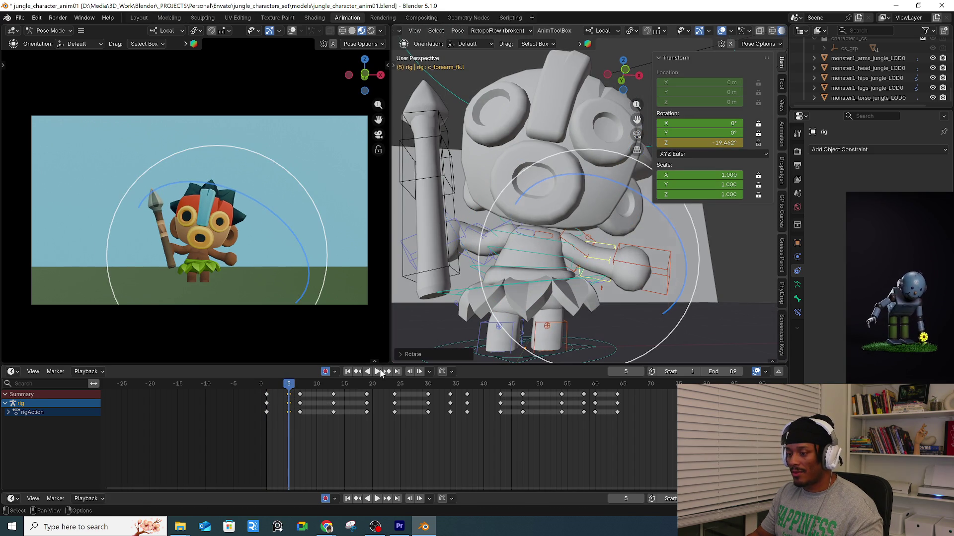
{"action": "key", "text": "space"}
Key further left forearm rotations at frames 11 and 13.
{"action": "mouse_move", "coordinate": [302, 390]}
{"action": "left_mouse_down"}
{"action": "mouse_move", "coordinate": [336, 393]}
{"action": "mouse_move", "coordinate": [298, 401]}
{"action": "left_mouse_up"}
{"action": "left_click_drag", "start_coordinate": [321, 397], "coordinate": [323, 398]}
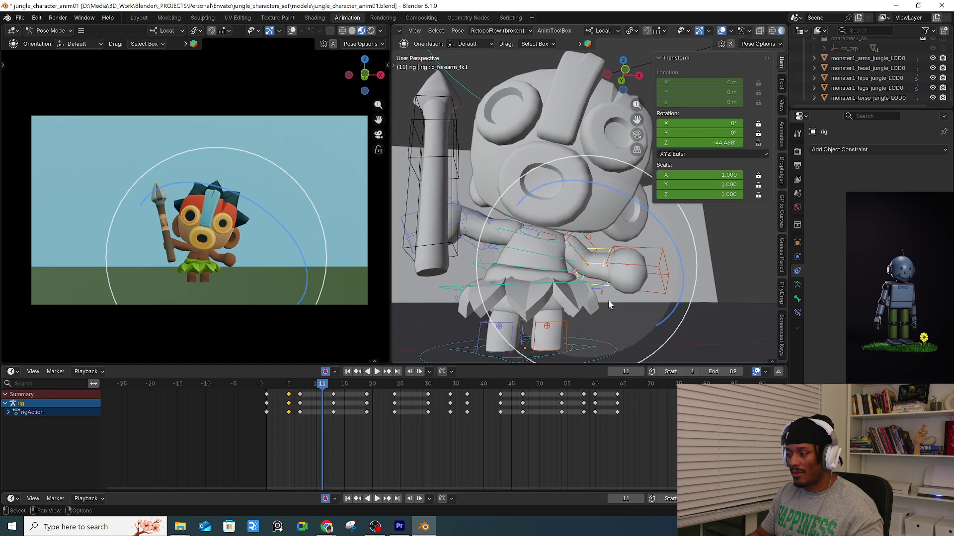
{"action": "left_click_drag", "start_coordinate": [633, 217], "coordinate": [645, 236]}
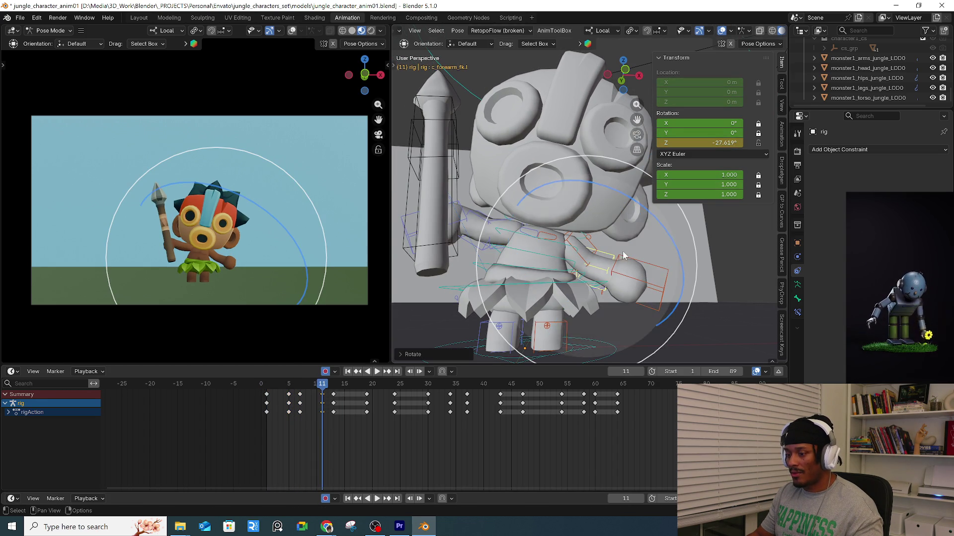
{"action": "key", "text": "space"}
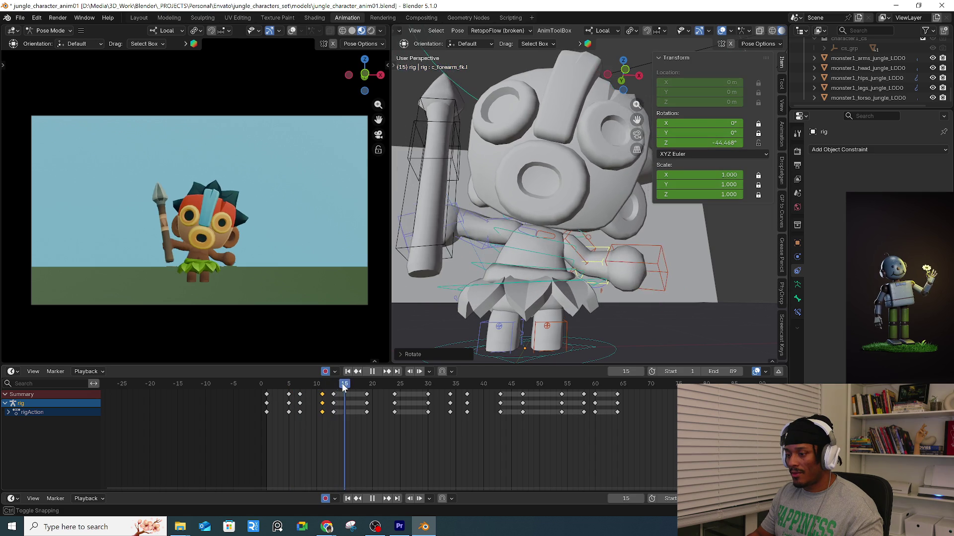
{"action": "key", "text": "space"}
{"action": "key", "text": "r"}
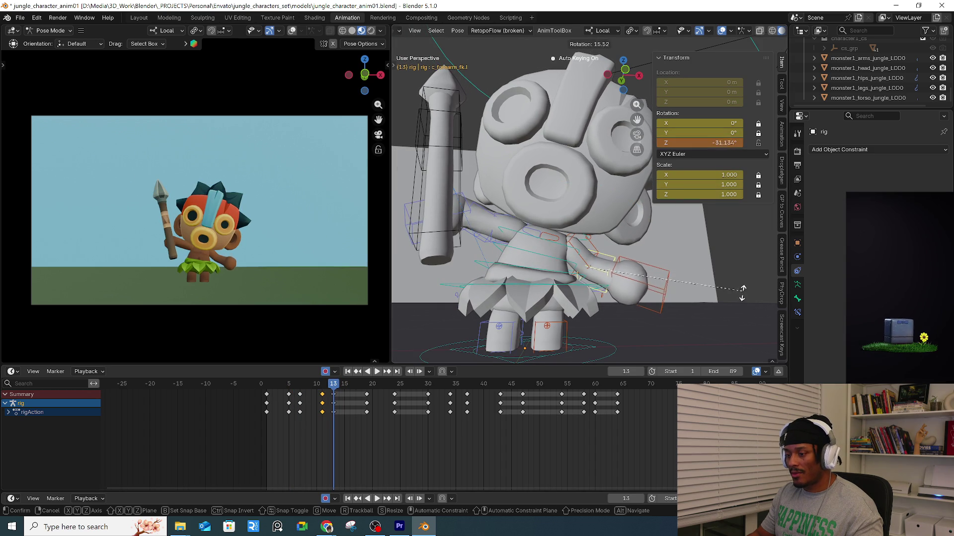
{"action": "left_click", "coordinate": [693, 326]}
{"action": "key", "text": "space"}
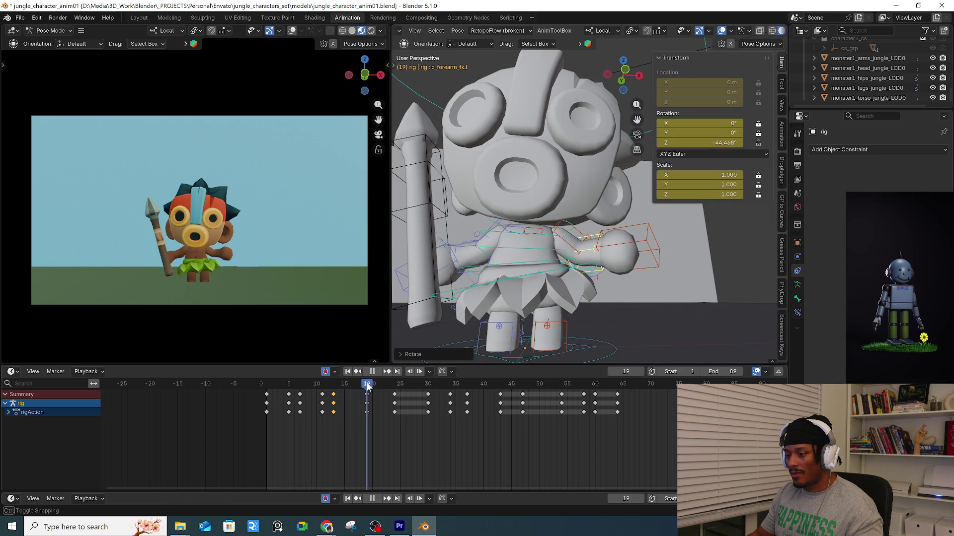
Review the arm swing and duplicate the frame-13 forearm keys to around frame 14.
{"action": "mouse_move", "coordinate": [367, 389]}
{"action": "left_mouse_down"}
{"action": "mouse_move", "coordinate": [440, 387]}
{"action": "mouse_move", "coordinate": [487, 369]}
{"action": "mouse_move", "coordinate": [545, 375]}
{"action": "left_mouse_up"}
{"action": "key", "text": "space"}
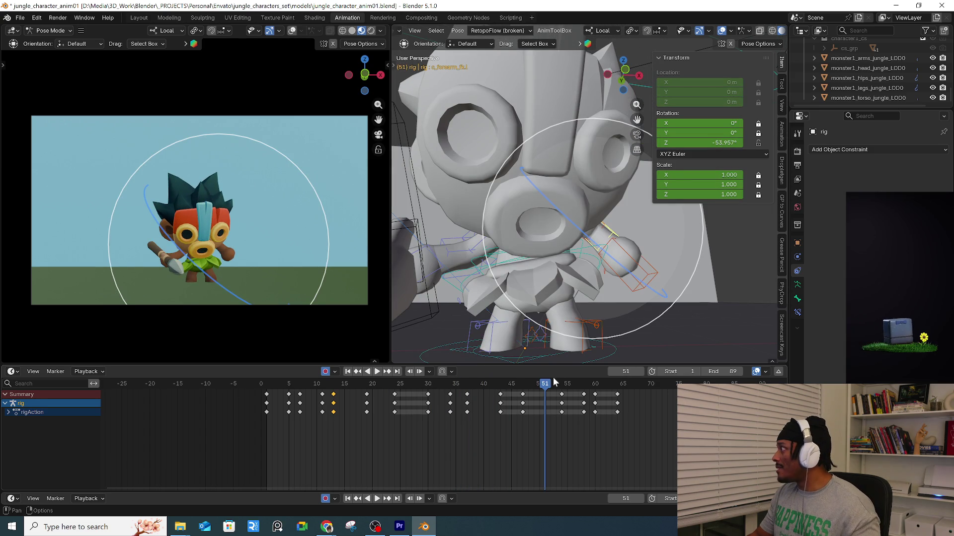
{"action": "key", "text": "space"}
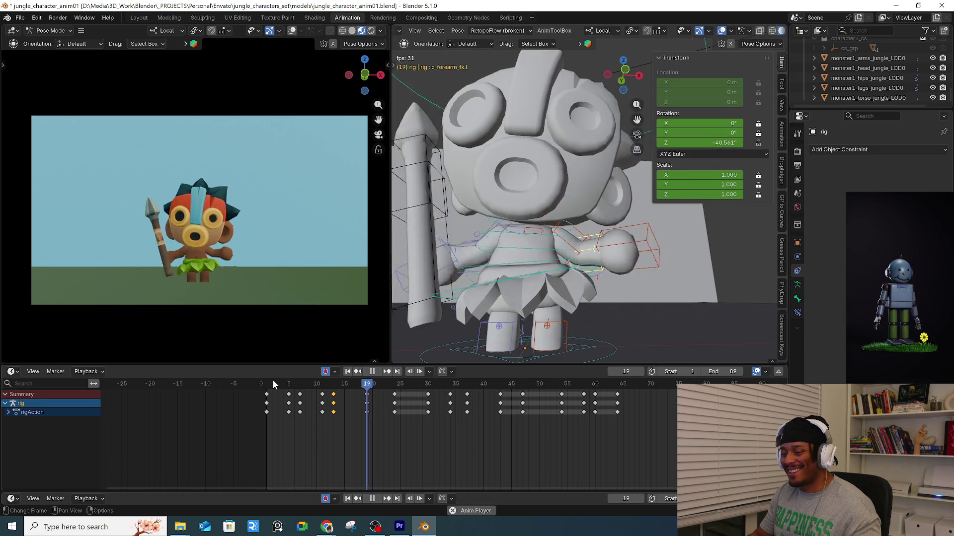
{"action": "key", "text": "shift+d"}
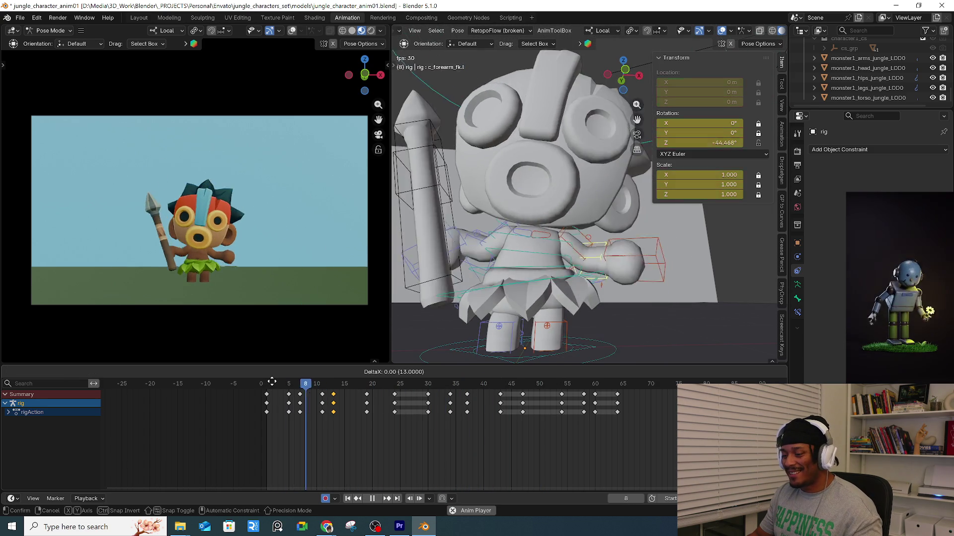
{"action": "left_click", "coordinate": [278, 382]}
{"action": "mouse_move", "coordinate": [284, 383]}
{"action": "left_mouse_down"}
{"action": "mouse_move", "coordinate": [375, 387]}
{"action": "mouse_move", "coordinate": [399, 373]}
{"action": "mouse_move", "coordinate": [450, 372]}
{"action": "left_mouse_up"}
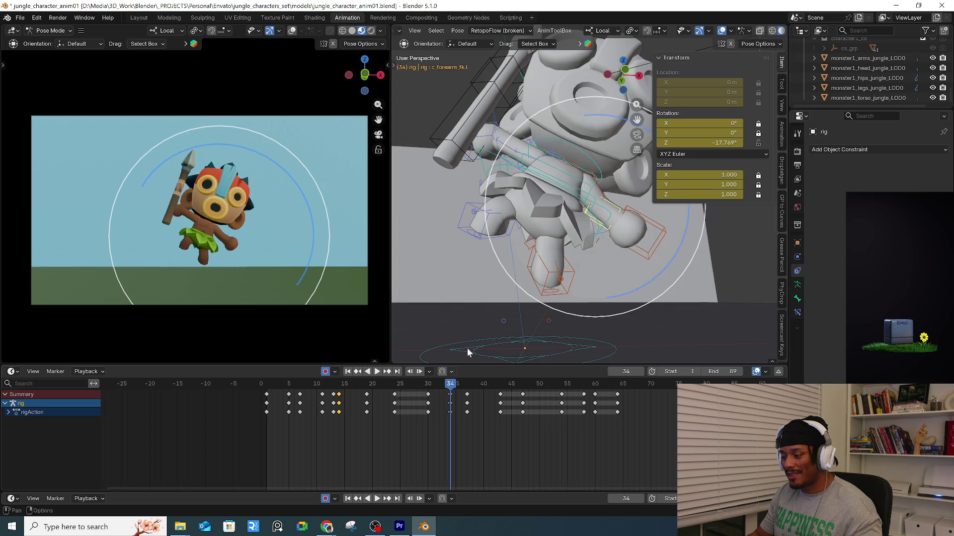
Rotate the right hand control into the thrust pose, keying it at frames 34 and 37.
{"action": "scroll", "coordinate": [512, 195], "scroll_direction": "down", "scroll_amount": 5}
{"action": "mouse_move", "coordinate": [500, 206]}
{"action": "middle_mouse_down"}
{"action": "mouse_move", "coordinate": [524, 195]}
{"action": "mouse_move", "coordinate": [475, 237]}
{"action": "middle_mouse_up"}
{"action": "scroll", "coordinate": [475, 237], "scroll_direction": "down", "scroll_amount": 5}
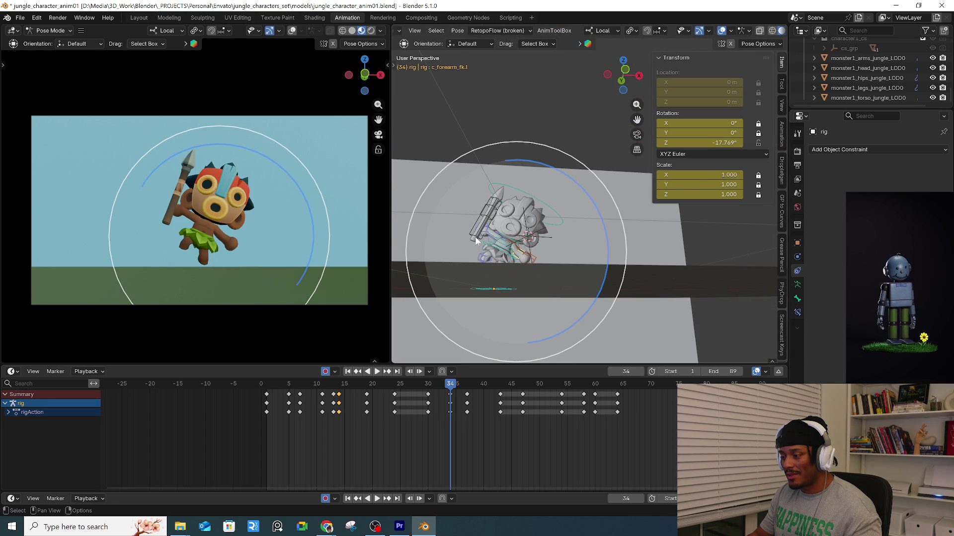
{"action": "scroll", "coordinate": [475, 236], "scroll_direction": "up", "scroll_amount": 5}
{"action": "scroll", "coordinate": [475, 236], "scroll_direction": "down", "scroll_amount": 5}
{"action": "scroll", "coordinate": [474, 233], "scroll_direction": "up", "scroll_amount": 2}
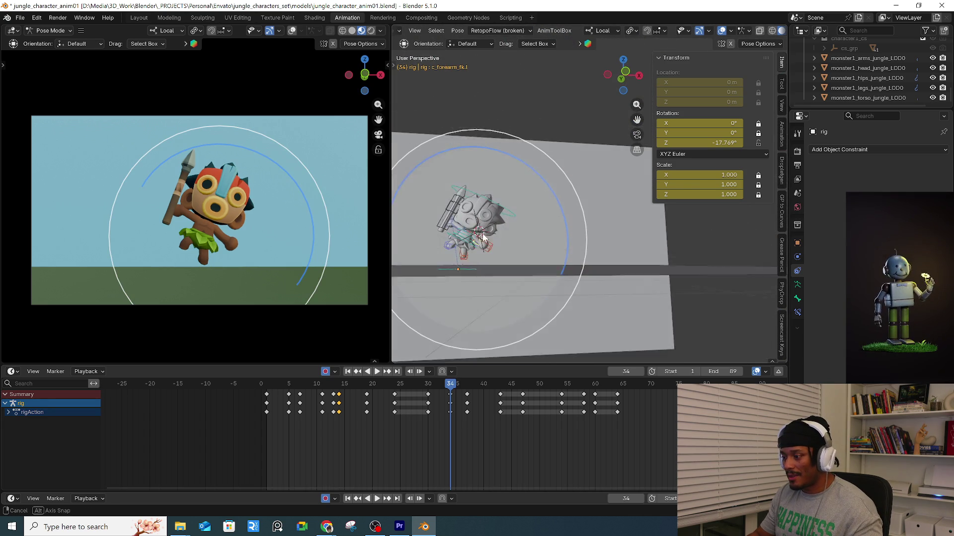
{"action": "left_click", "coordinate": [433, 226]}
{"action": "left_click_drag", "start_coordinate": [222, 271], "coordinate": [259, 164]}
{"action": "key", "text": "r"}
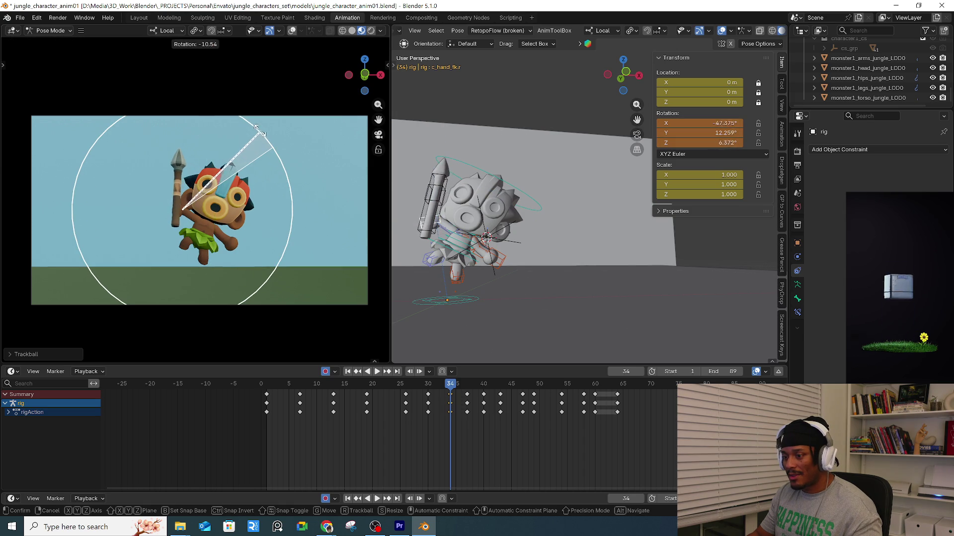
{"action": "left_click", "coordinate": [280, 174]}
{"action": "key", "text": "space"}
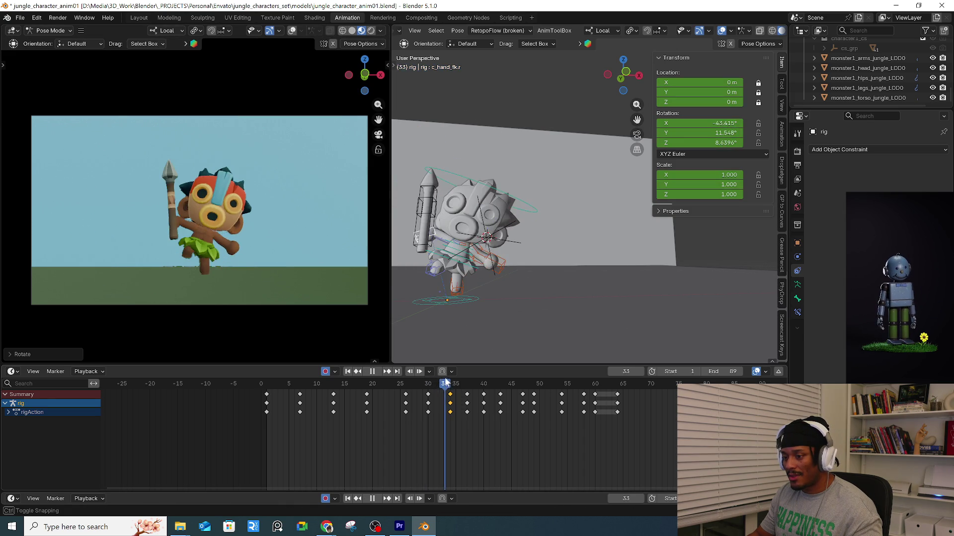
{"action": "key", "text": "space"}
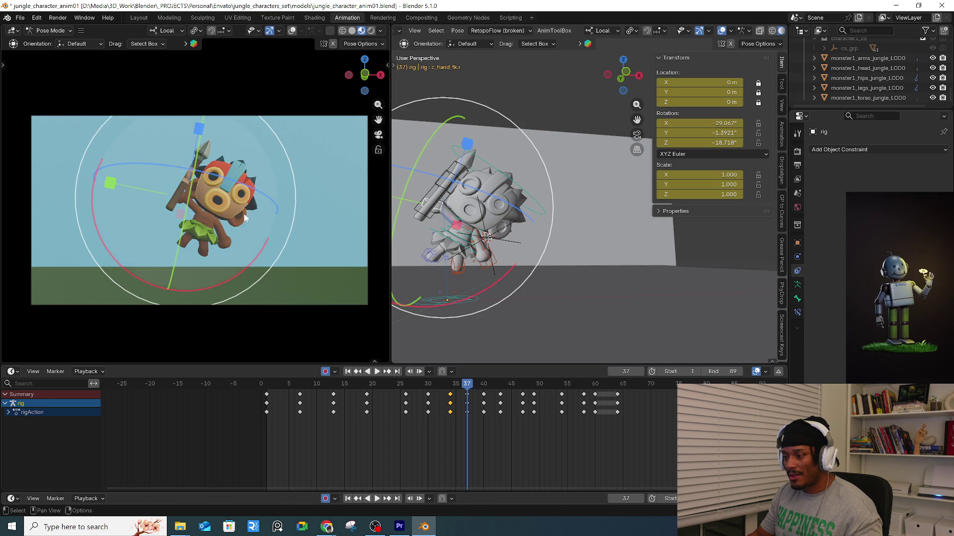
{"action": "left_click_drag", "start_coordinate": [272, 263], "coordinate": [293, 235]}
Move the right shoulder control, keying it at frames 37 and 40, then review the thrust.
{"action": "scroll", "coordinate": [497, 223], "scroll_direction": "up", "scroll_amount": 3}
{"action": "middle_click_drag", "start_coordinate": [497, 223], "coordinate": [475, 240]}
{"action": "left_click", "coordinate": [457, 232]}
{"action": "key", "text": "g"}
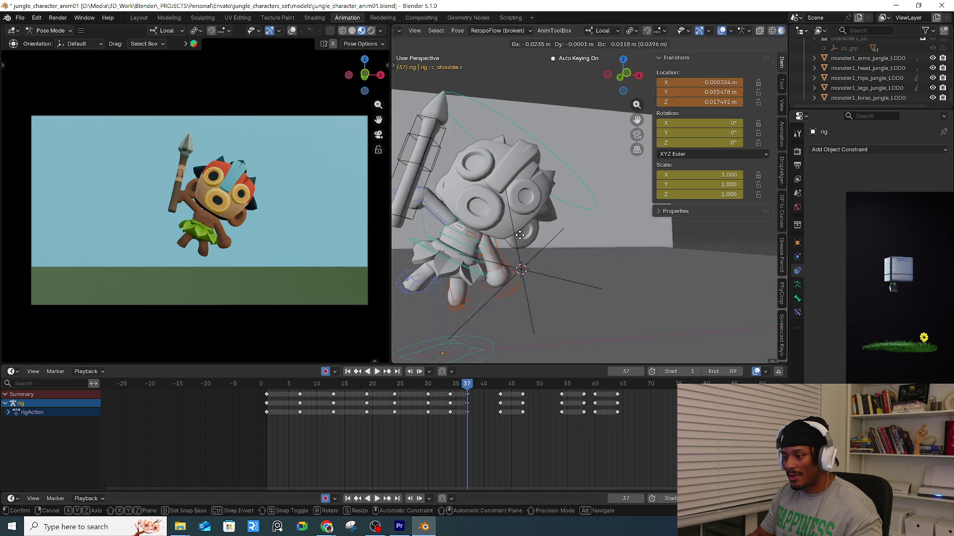
{"action": "left_click", "coordinate": [520, 236]}
{"action": "mouse_move", "coordinate": [455, 386]}
{"action": "left_mouse_down"}
{"action": "mouse_move", "coordinate": [501, 382]}
{"action": "mouse_move", "coordinate": [483, 384]}
{"action": "left_mouse_up"}
{"action": "key", "text": "g"}
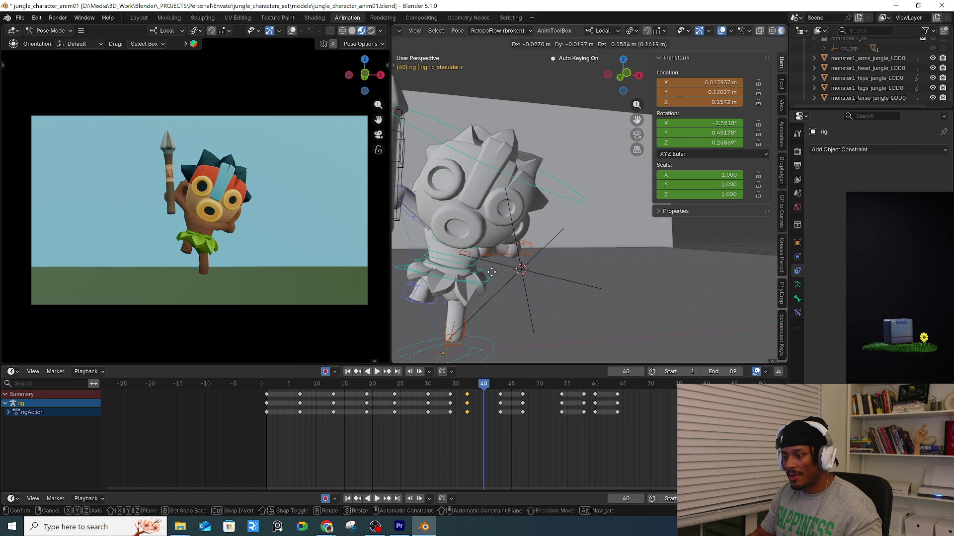
{"action": "left_click", "coordinate": [491, 272]}
{"action": "key", "text": "space"}
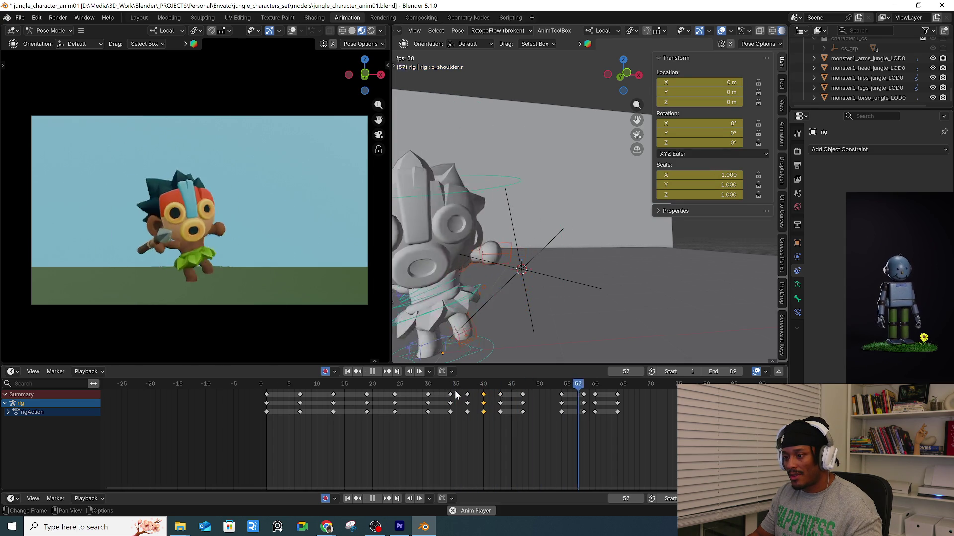
{"action": "left_click", "coordinate": [280, 384]}
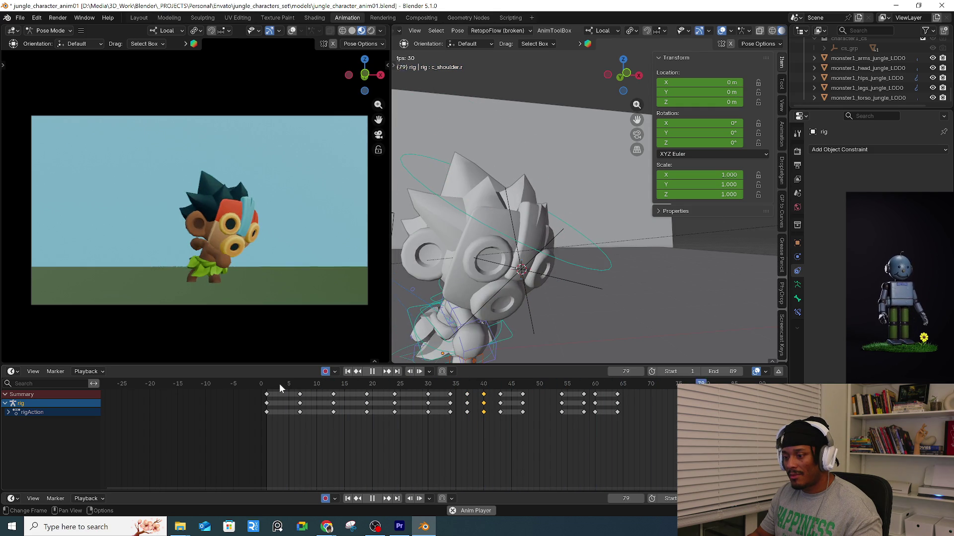
{"action": "left_click", "coordinate": [279, 383]}
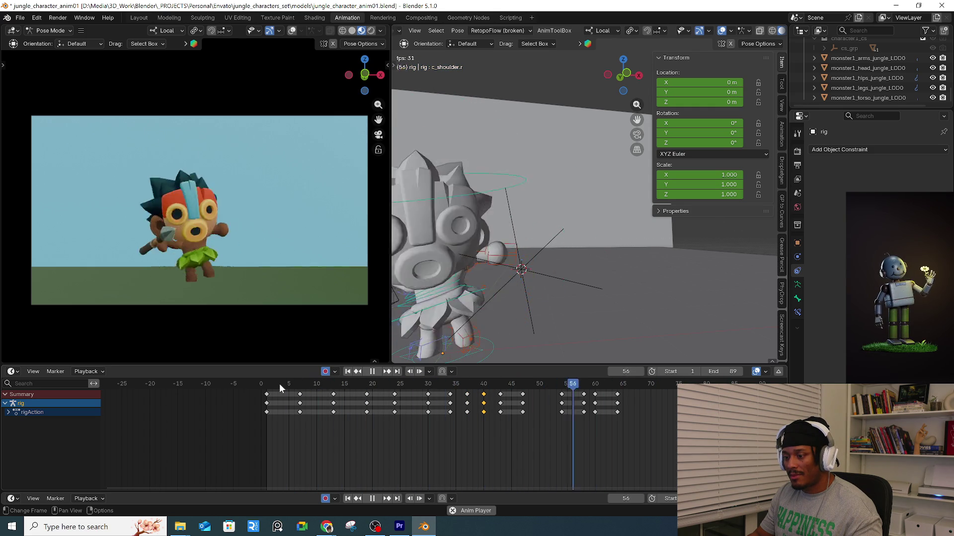
{"action": "left_click", "coordinate": [279, 383]}
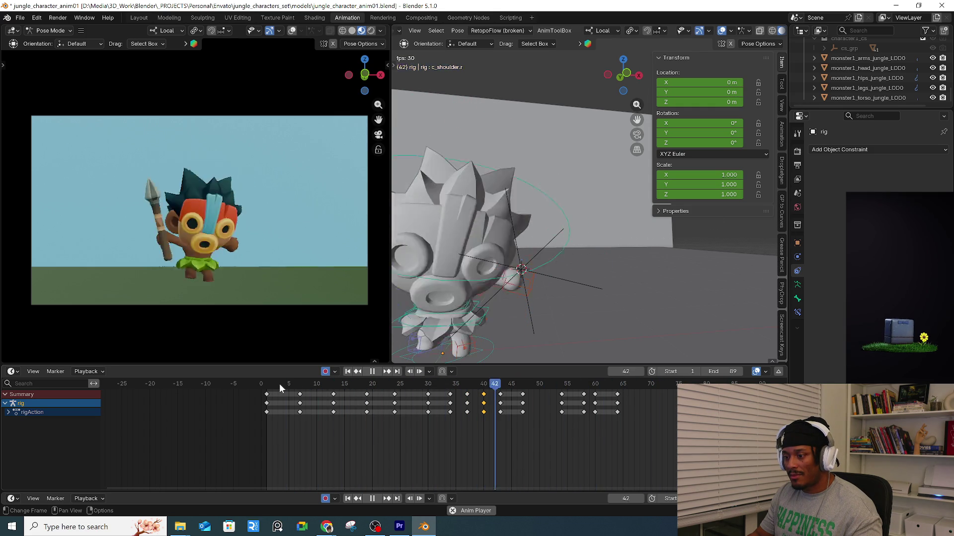
{"action": "left_click", "coordinate": [279, 384]}
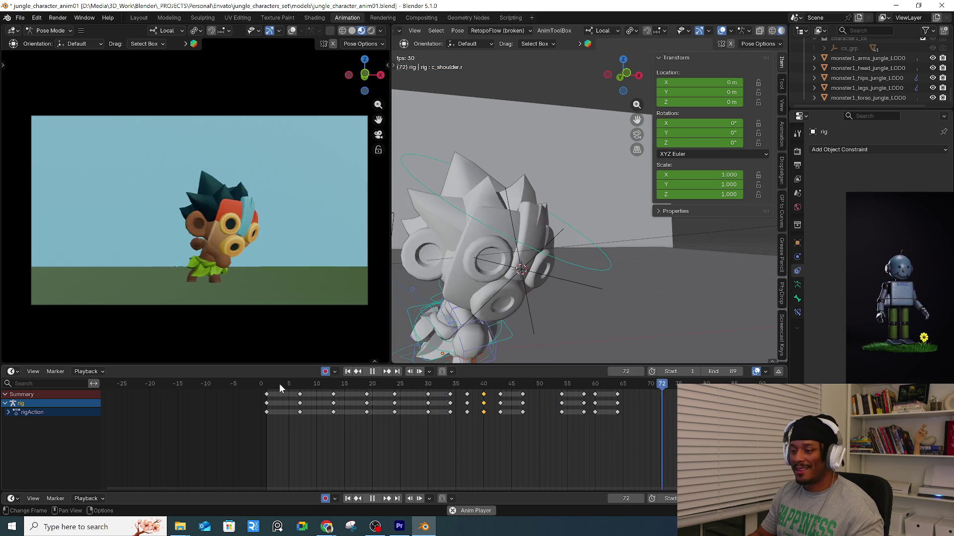
{"action": "left_click", "coordinate": [279, 384]}
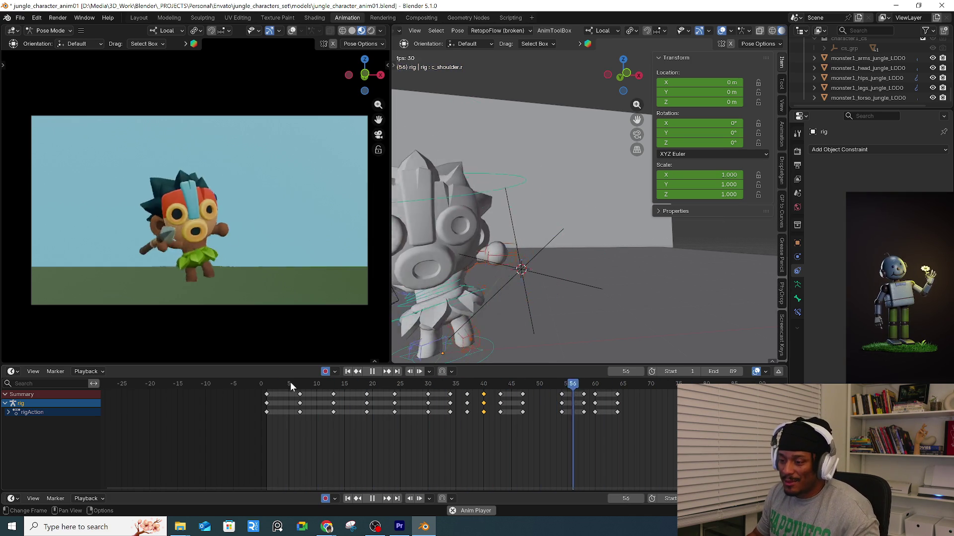
{"action": "left_click", "coordinate": [274, 385]}
{"action": "left_click", "coordinate": [271, 386]}
{"action": "key", "text": "space"}
Key head control rotations at frames 4, 9 and 15.
{"action": "left_click", "coordinate": [526, 219]}
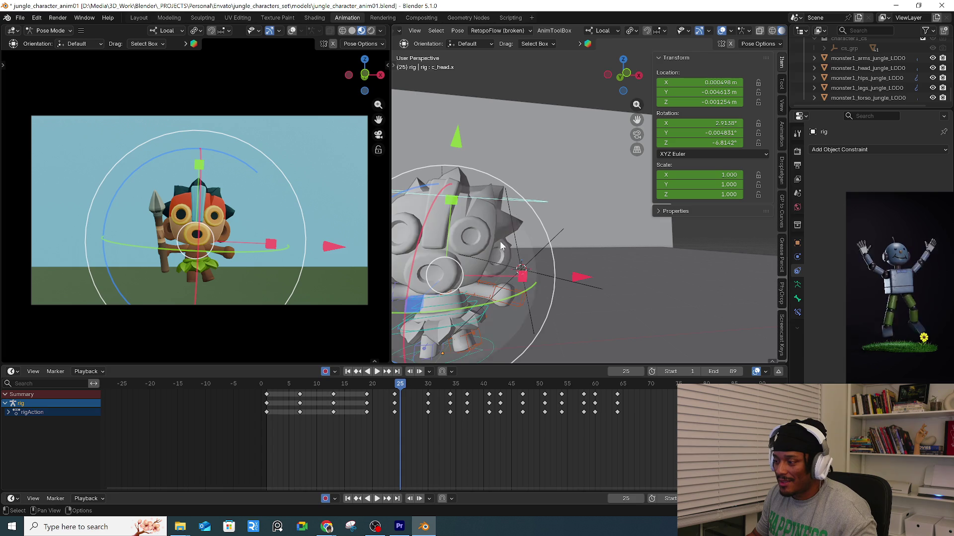
{"action": "mouse_move", "coordinate": [268, 394]}
{"action": "left_mouse_down"}
{"action": "mouse_move", "coordinate": [324, 394]}
{"action": "mouse_move", "coordinate": [301, 395]}
{"action": "left_mouse_up"}
{"action": "key", "text": "r"}
{"action": "left_click", "coordinate": [571, 268]}
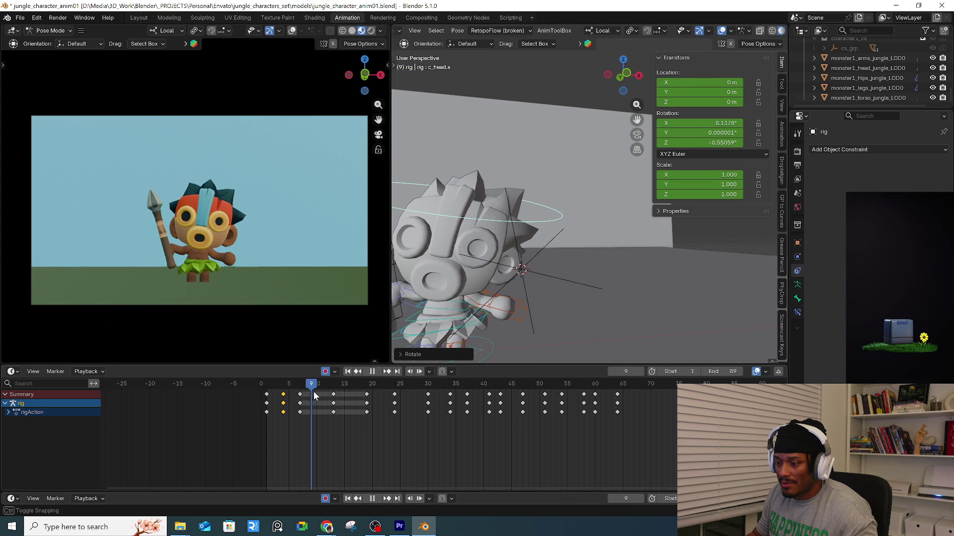
{"action": "key", "text": "r"}
{"action": "left_click", "coordinate": [621, 283]}
{"action": "left_click_drag", "start_coordinate": [296, 387], "coordinate": [346, 391]}
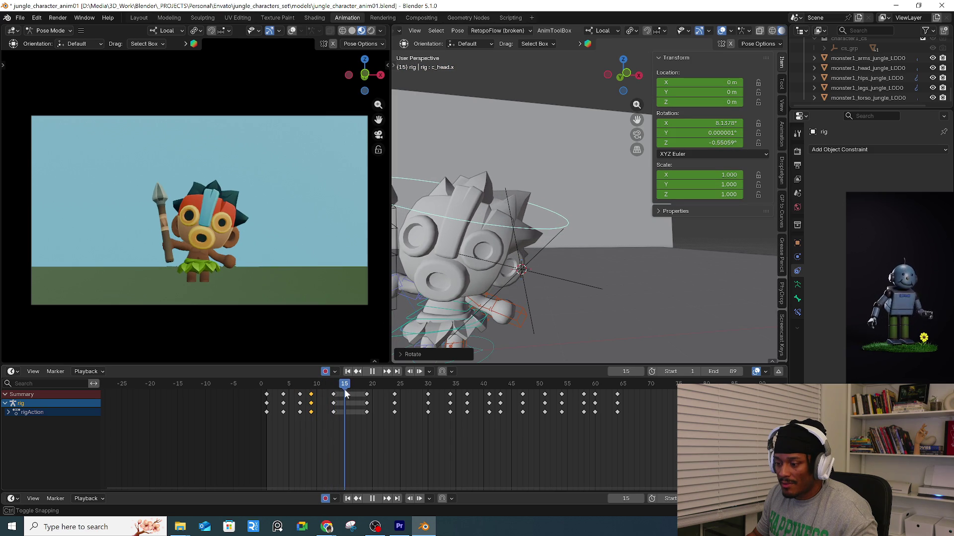
{"action": "key", "text": "r"}
{"action": "left_click", "coordinate": [641, 297]}
Key head rotations at frames 21 and 23, shifting the keys to frame 25.
{"action": "left_click_drag", "start_coordinate": [324, 378], "coordinate": [377, 388]}
{"action": "key", "text": "r"}
{"action": "left_click", "coordinate": [621, 283]}
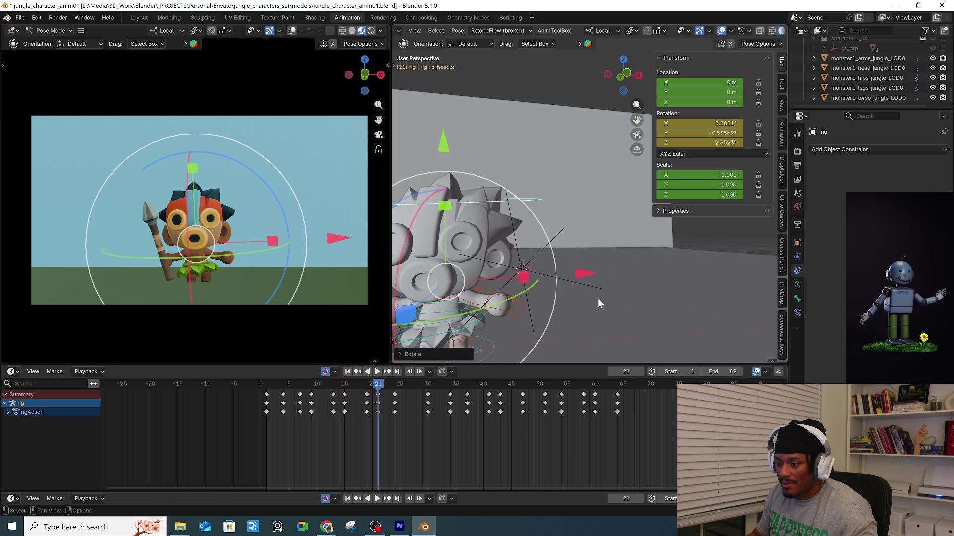
{"action": "key", "text": "space"}
{"action": "left_click", "coordinate": [375, 387]}
{"action": "left_click_drag", "start_coordinate": [375, 387], "coordinate": [389, 388]}
{"action": "middle_click_drag", "start_coordinate": [579, 293], "coordinate": [567, 266]}
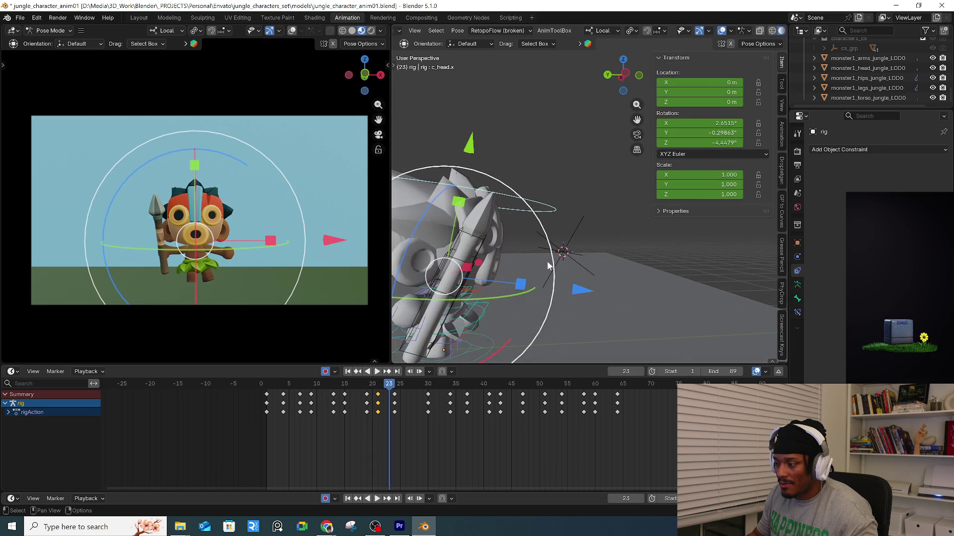
{"action": "key", "text": "r"}
{"action": "key", "text": "r"}
{"action": "left_click", "coordinate": [551, 259]}
{"action": "mouse_move", "coordinate": [389, 388]}
{"action": "left_mouse_down"}
{"action": "mouse_move", "coordinate": [372, 389]}
{"action": "mouse_move", "coordinate": [428, 386]}
{"action": "left_mouse_up"}
{"action": "left_click", "coordinate": [406, 395]}
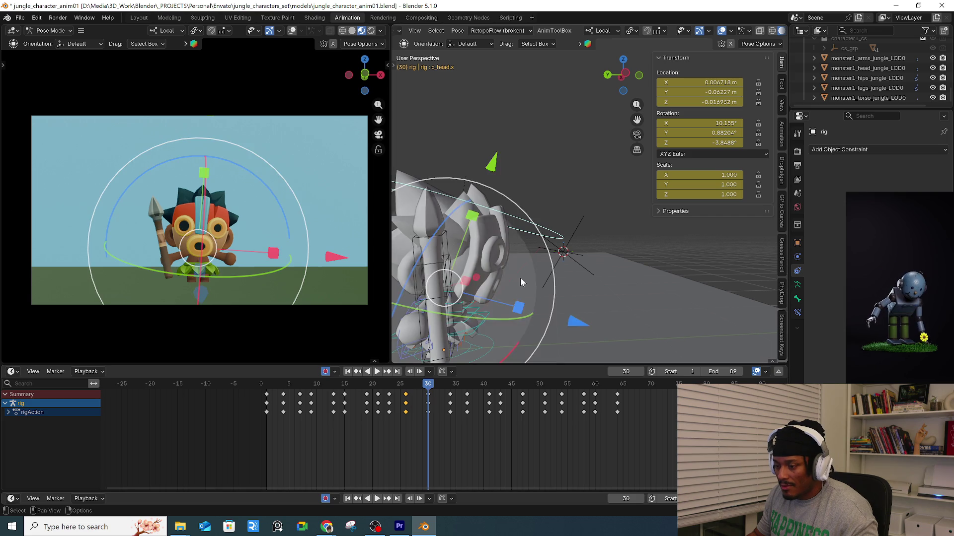
Key head rotations at frames 30 and 33 and shift the frame-34 keys to 35.
{"action": "key", "text": "r"}
{"action": "left_click", "coordinate": [618, 264]}
{"action": "mouse_move", "coordinate": [426, 387]}
{"action": "left_mouse_down"}
{"action": "mouse_move", "coordinate": [409, 388]}
{"action": "mouse_move", "coordinate": [444, 388]}
{"action": "left_mouse_up"}
{"action": "key", "text": "r"}
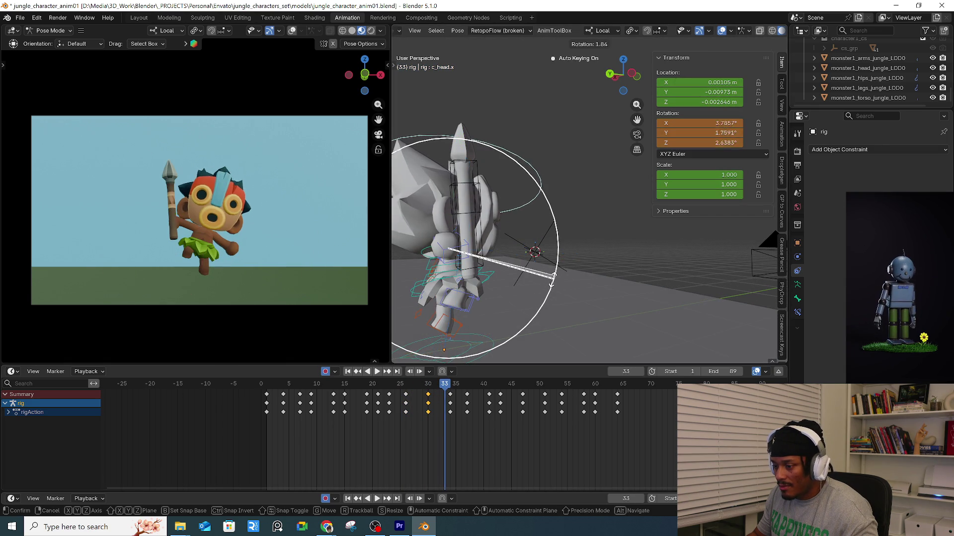
{"action": "left_click", "coordinate": [549, 293]}
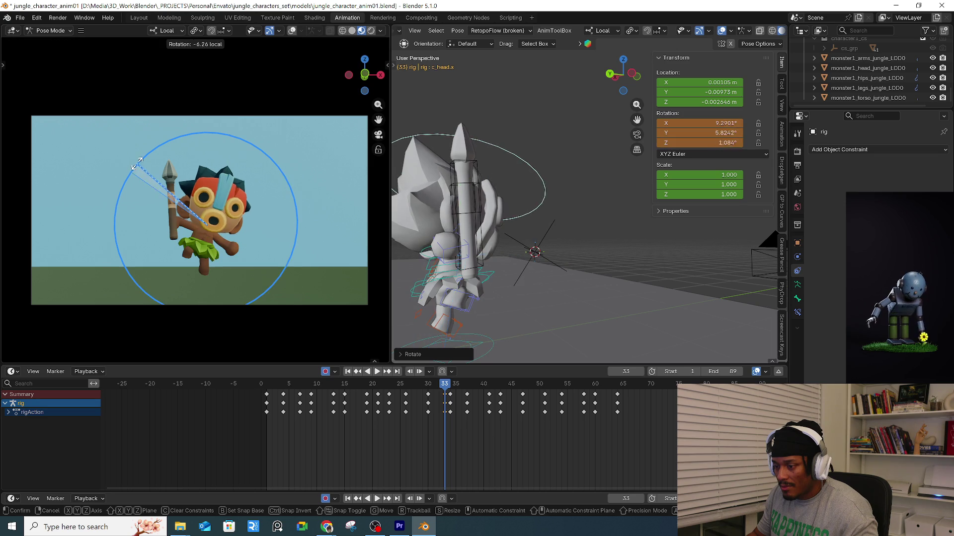
{"action": "middle_click_drag", "start_coordinate": [619, 219], "coordinate": [597, 256]}
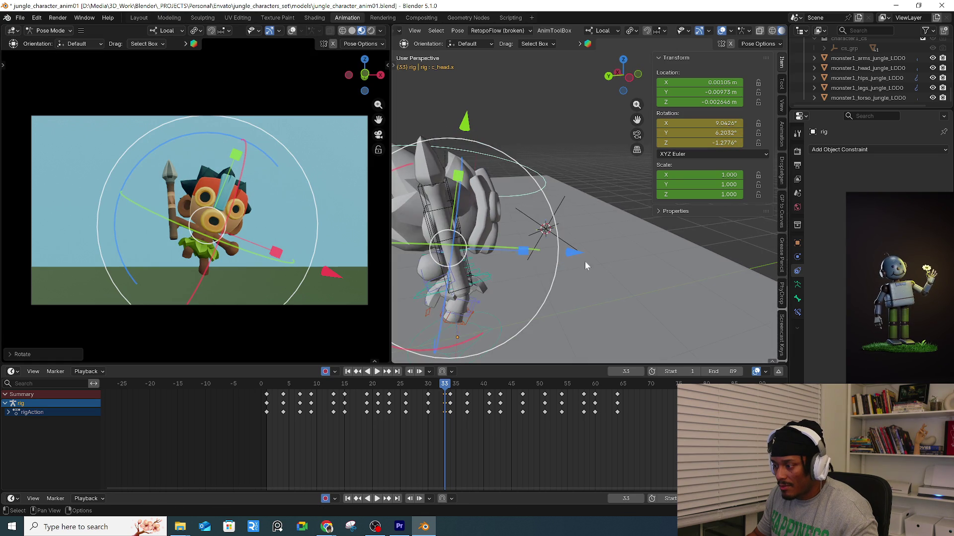
{"action": "left_click_drag", "start_coordinate": [465, 349], "coordinate": [446, 352]}
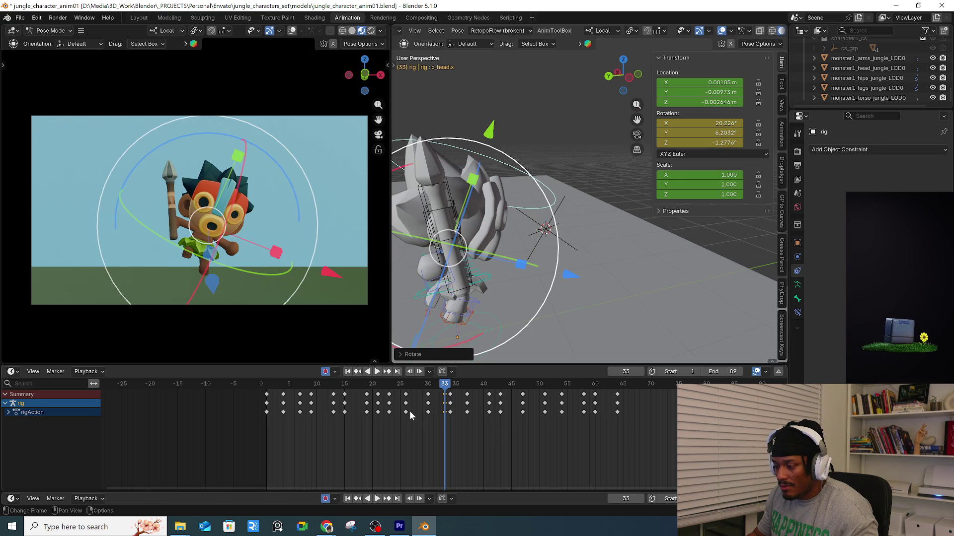
{"action": "mouse_move", "coordinate": [421, 386]}
{"action": "left_mouse_down"}
{"action": "mouse_move", "coordinate": [454, 411]}
{"action": "mouse_move", "coordinate": [459, 392]}
{"action": "mouse_move", "coordinate": [489, 388]}
{"action": "left_mouse_up"}
{"action": "key", "text": "space"}
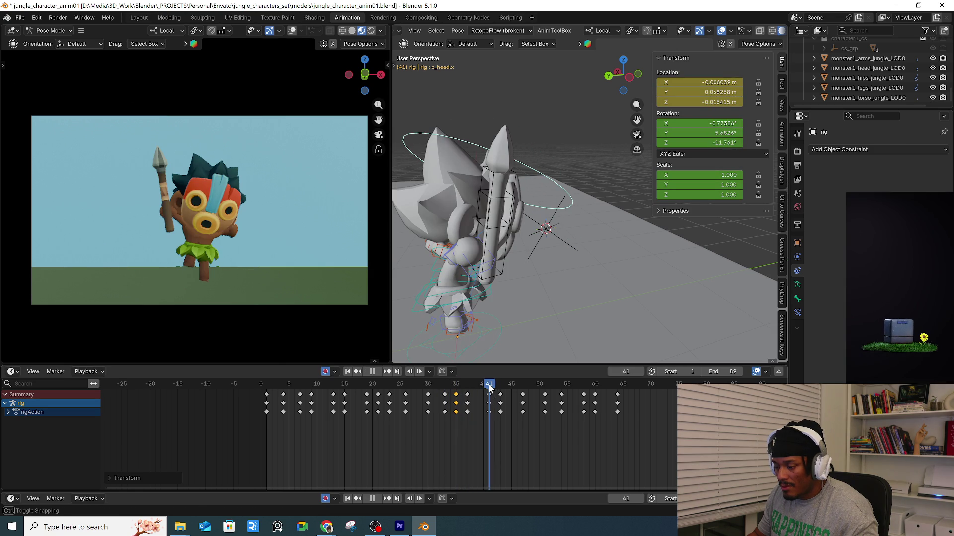
Move and key the head at frame 41, cancelling a stray rotation afterwards.
{"action": "key", "text": "space"}
{"action": "key", "text": "g"}
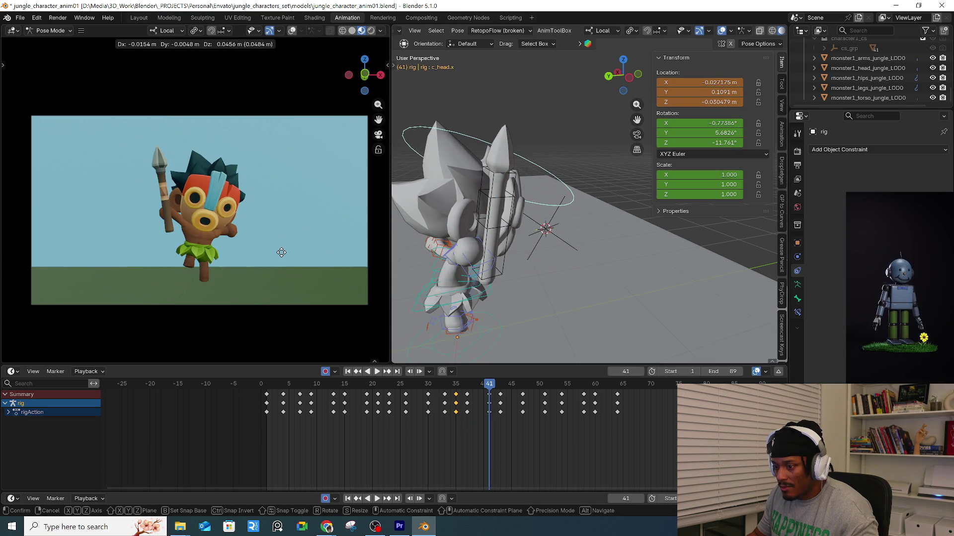
{"action": "left_click", "coordinate": [281, 253]}
{"action": "key", "text": "g"}
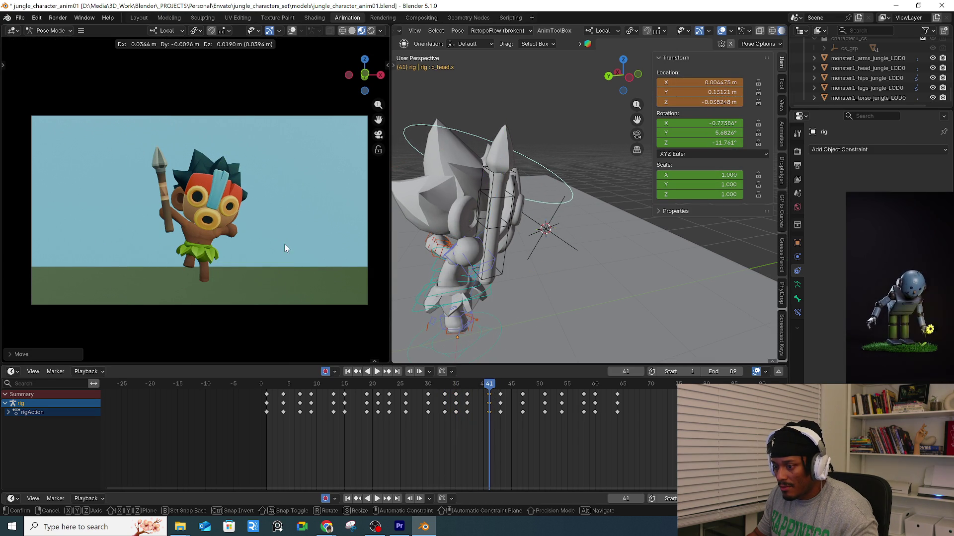
{"action": "left_click", "coordinate": [284, 244]}
{"action": "key", "text": "i"}
{"action": "key", "text": "space"}
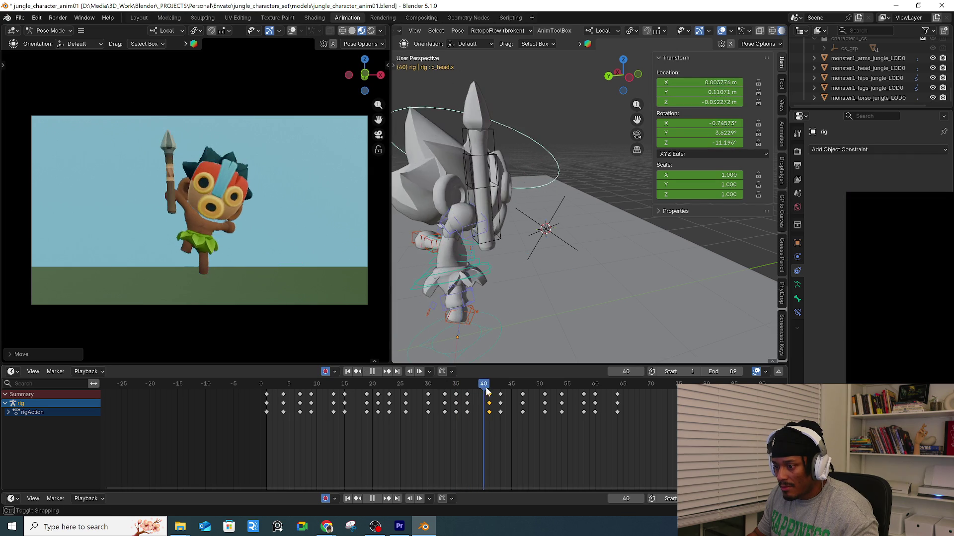
{"action": "key", "text": "space"}
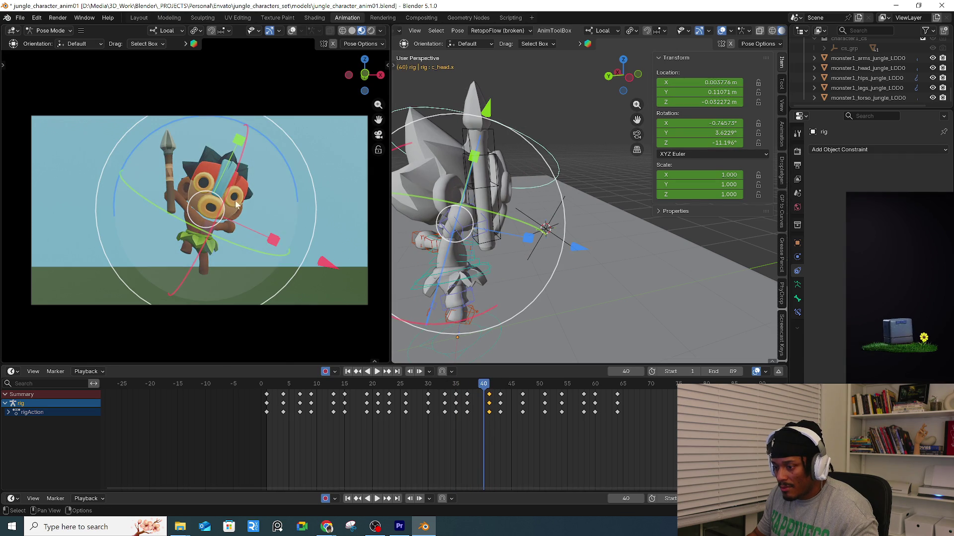
{"action": "key", "text": "r"}
{"action": "key", "text": "r"}
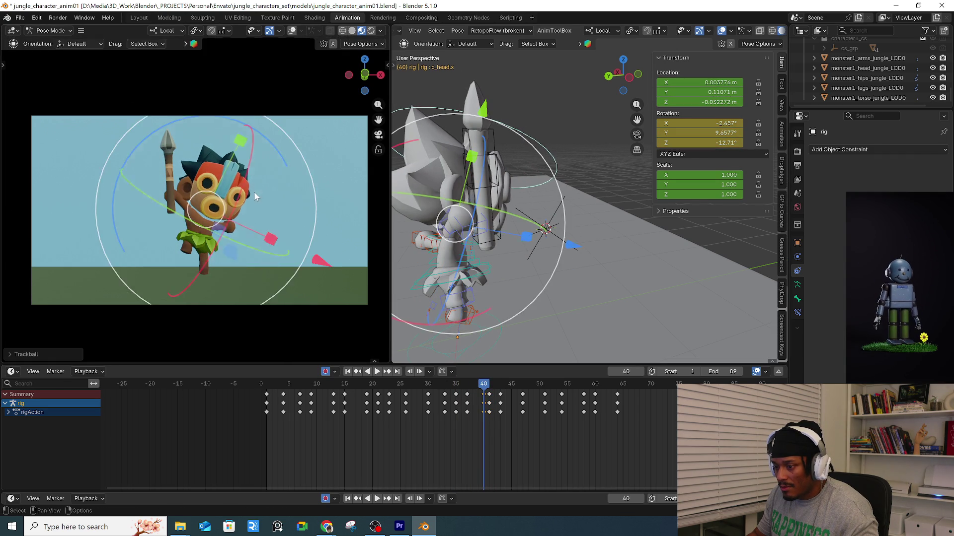
{"action": "right_click", "coordinate": [256, 197]}
Tilt the head on its green axis and key it at frame 45.
{"action": "mouse_move", "coordinate": [469, 385]}
{"action": "left_mouse_down"}
{"action": "mouse_move", "coordinate": [517, 380]}
{"action": "mouse_move", "coordinate": [501, 392]}
{"action": "mouse_move", "coordinate": [511, 393]}
{"action": "mouse_move", "coordinate": [483, 392]}
{"action": "mouse_move", "coordinate": [512, 392]}
{"action": "left_mouse_up"}
{"action": "middle_click_drag", "start_coordinate": [586, 299], "coordinate": [568, 276]}
{"action": "left_click_drag", "start_coordinate": [575, 288], "coordinate": [567, 300]}
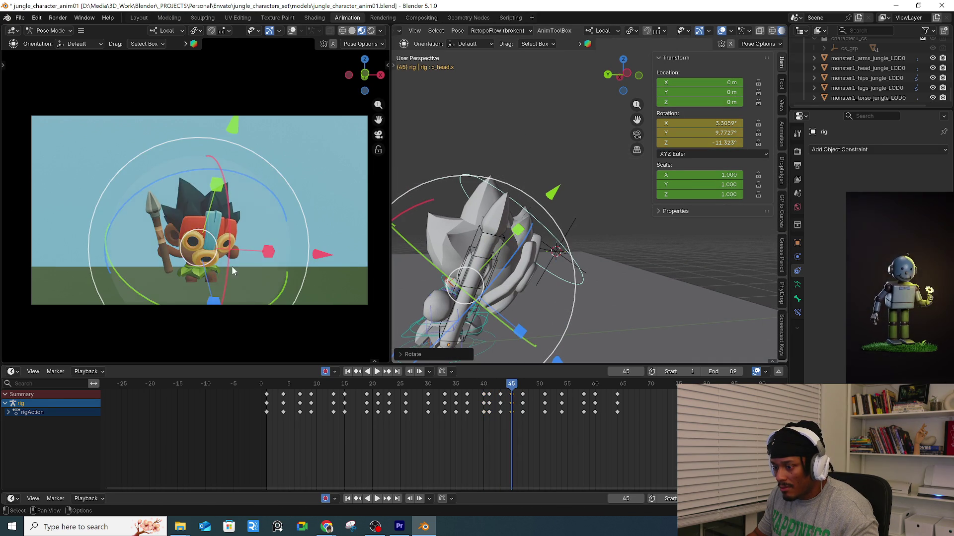
{"action": "left_click_drag", "start_coordinate": [143, 302], "coordinate": [142, 294]}
{"action": "mouse_move", "coordinate": [524, 383]}
{"action": "left_mouse_down"}
{"action": "mouse_move", "coordinate": [495, 385]}
{"action": "mouse_move", "coordinate": [576, 385]}
{"action": "left_mouse_up"}
Tilt the head on its local X axis at frame 57 and slide those keys to 56.
{"action": "left_click_drag", "start_coordinate": [274, 171], "coordinate": [228, 167]}
{"action": "left_click_drag", "start_coordinate": [579, 388], "coordinate": [578, 389]}
{"action": "left_click", "coordinate": [591, 395]}
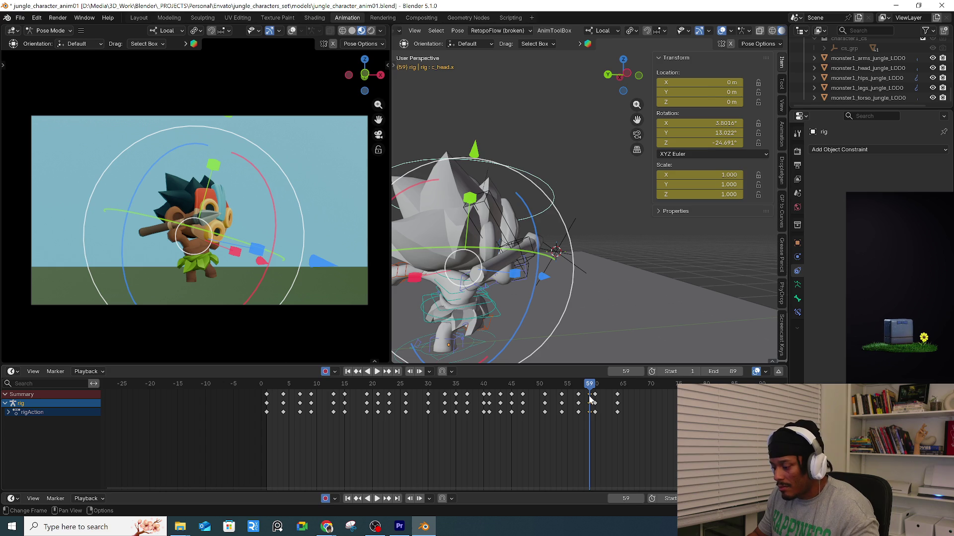
{"action": "key", "text": "ctrl+z"}
{"action": "mouse_move", "coordinate": [570, 393]}
{"action": "left_mouse_down"}
{"action": "mouse_move", "coordinate": [595, 392]}
{"action": "mouse_move", "coordinate": [569, 386]}
{"action": "mouse_move", "coordinate": [580, 384]}
{"action": "left_mouse_up"}
{"action": "key", "text": "ctrl+z"}
{"action": "key", "text": "ctrl+z"}
{"action": "key", "text": "ctrl+z"}
{"action": "key", "text": "r"}
{"action": "key", "text": "x"}
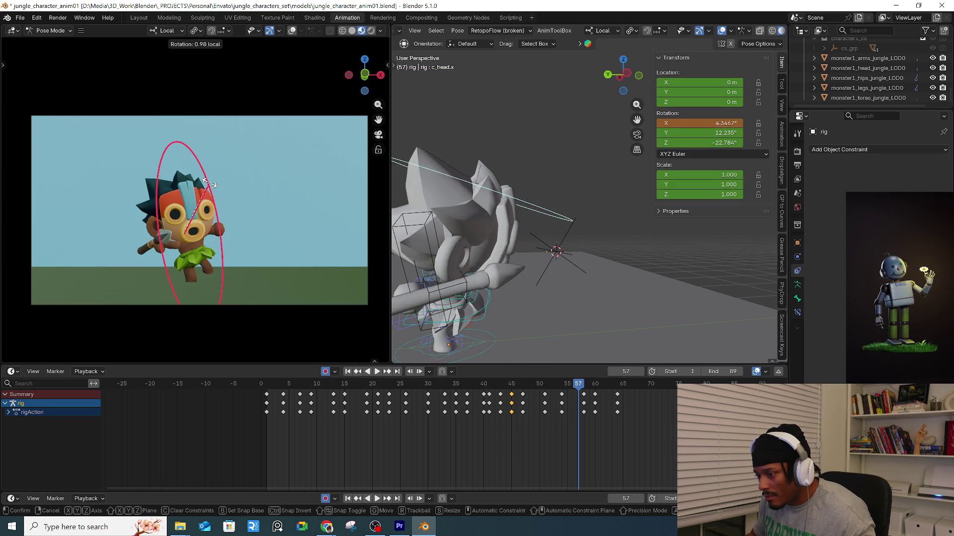
{"action": "left_click", "coordinate": [213, 190]}
{"action": "left_click_drag", "start_coordinate": [579, 395], "coordinate": [574, 395]}
{"action": "key", "text": "space"}
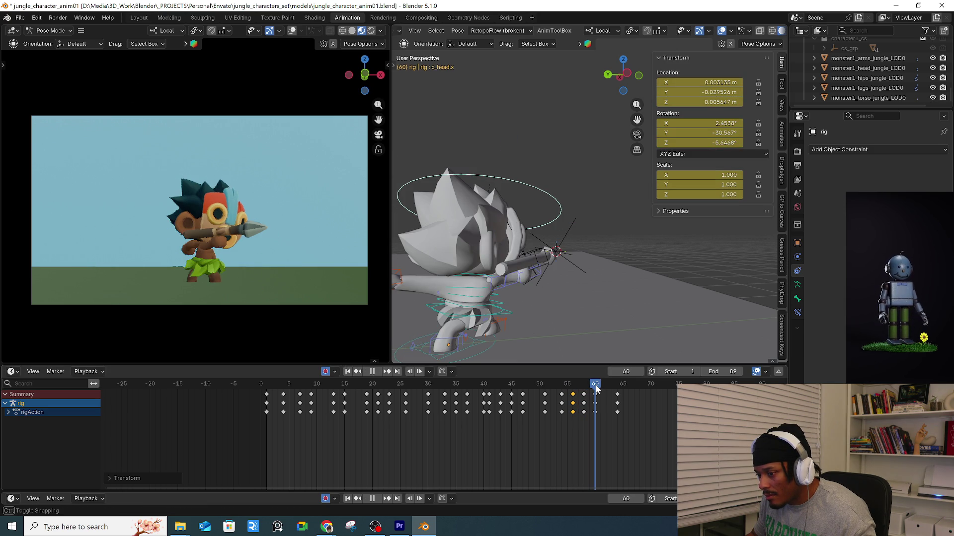
Key a new free head rotation around frame 60 and check it at frame 62.
{"action": "mouse_move", "coordinate": [625, 393]}
{"action": "left_mouse_down"}
{"action": "mouse_move", "coordinate": [567, 393]}
{"action": "mouse_move", "coordinate": [590, 394]}
{"action": "left_mouse_up"}
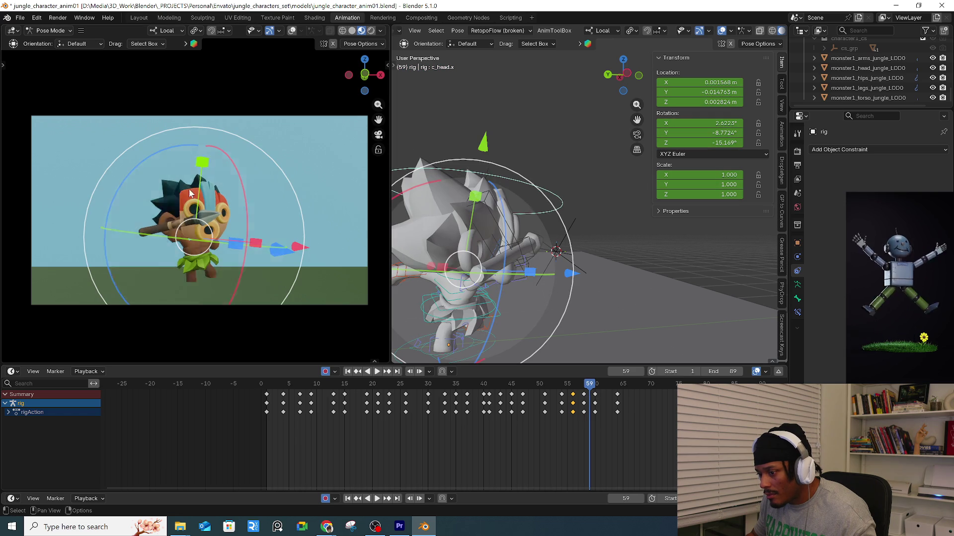
{"action": "key", "text": "r"}
{"action": "left_click", "coordinate": [149, 166]}
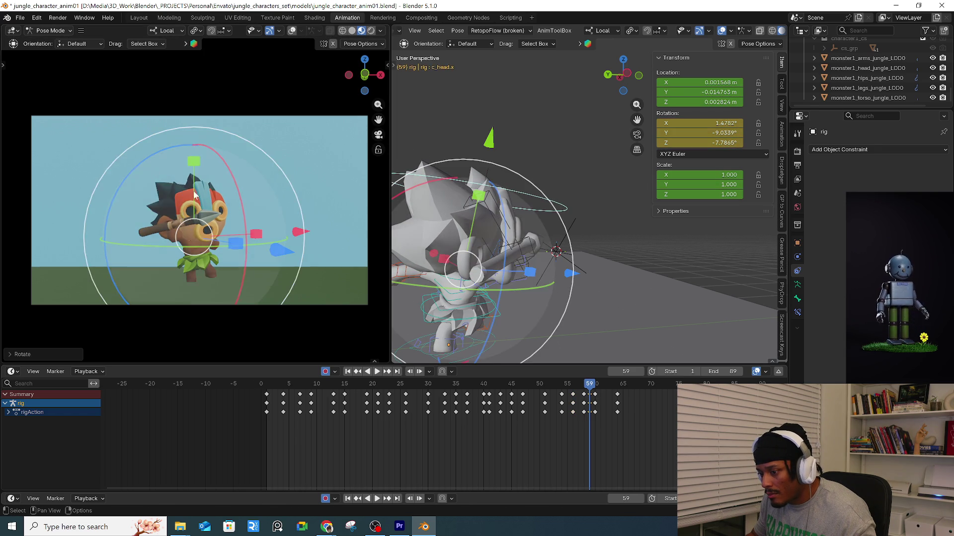
{"action": "left_click_drag", "start_coordinate": [591, 391], "coordinate": [627, 391]}
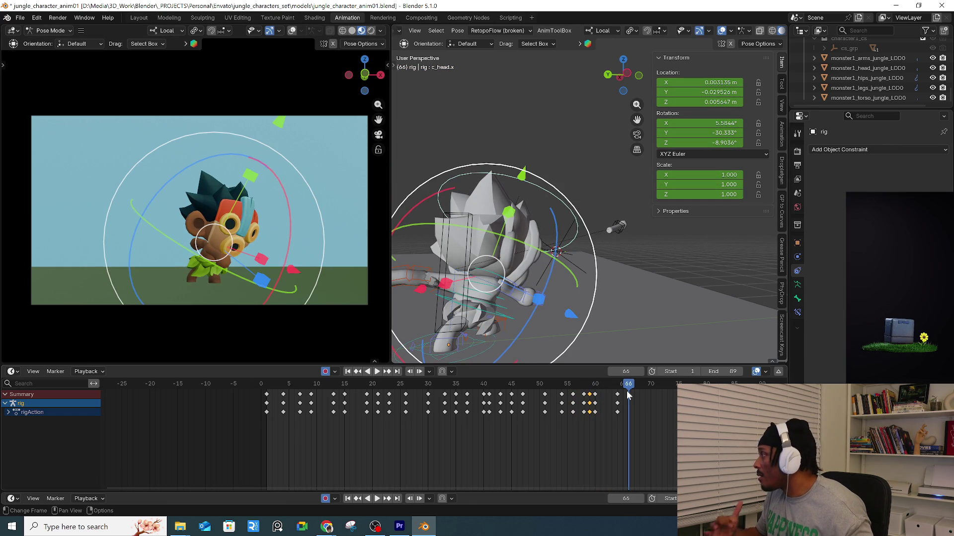
{"action": "left_click", "coordinate": [276, 382]}
{"action": "key", "text": "space"}
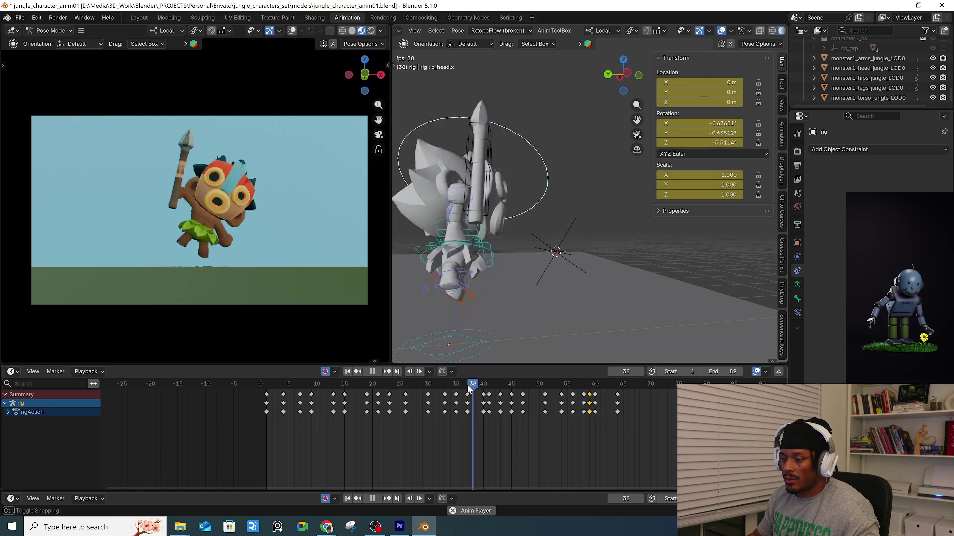
{"action": "mouse_move", "coordinate": [480, 388]}
{"action": "left_mouse_down"}
{"action": "mouse_move", "coordinate": [546, 384]}
{"action": "mouse_move", "coordinate": [492, 391]}
{"action": "mouse_move", "coordinate": [510, 400]}
{"action": "left_mouse_up"}
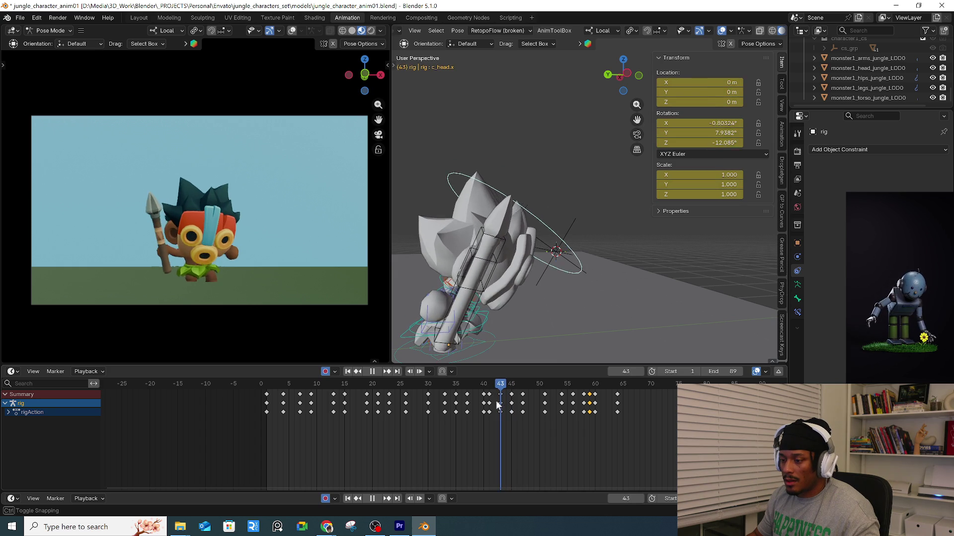
Step through frames 45–47 to review the motion, then move to frame 51.
{"action": "key", "text": "space"}
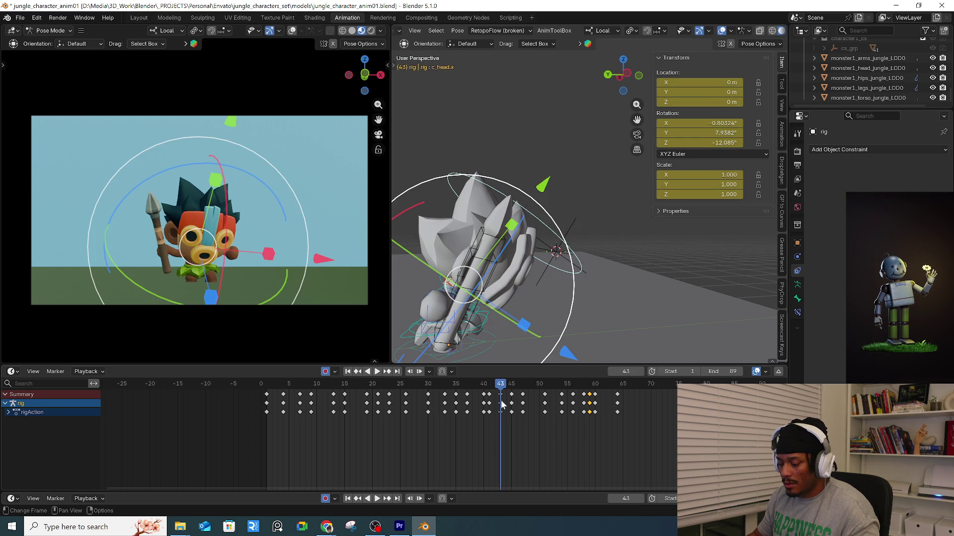
{"action": "key", "text": "space"}
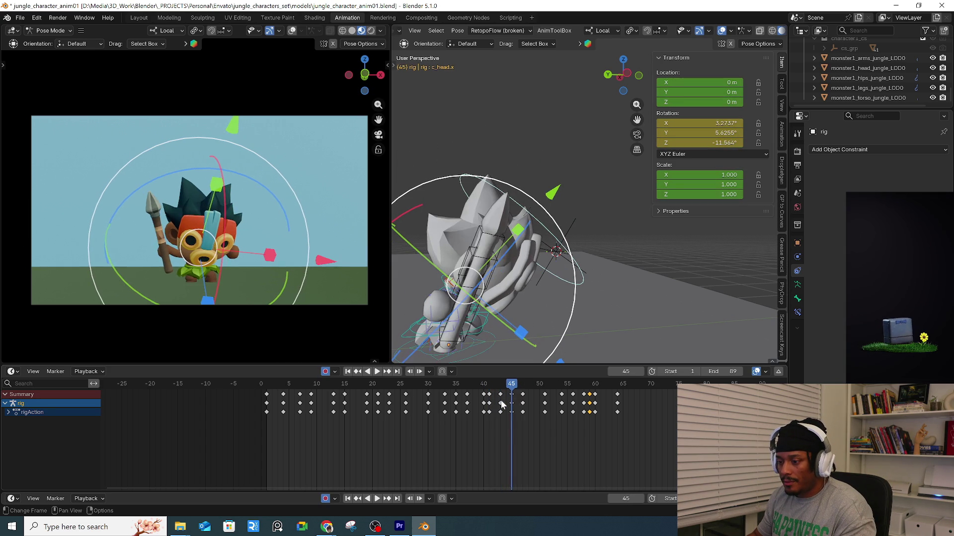
{"action": "key", "text": "Escape"}
{"action": "key", "text": "space"}
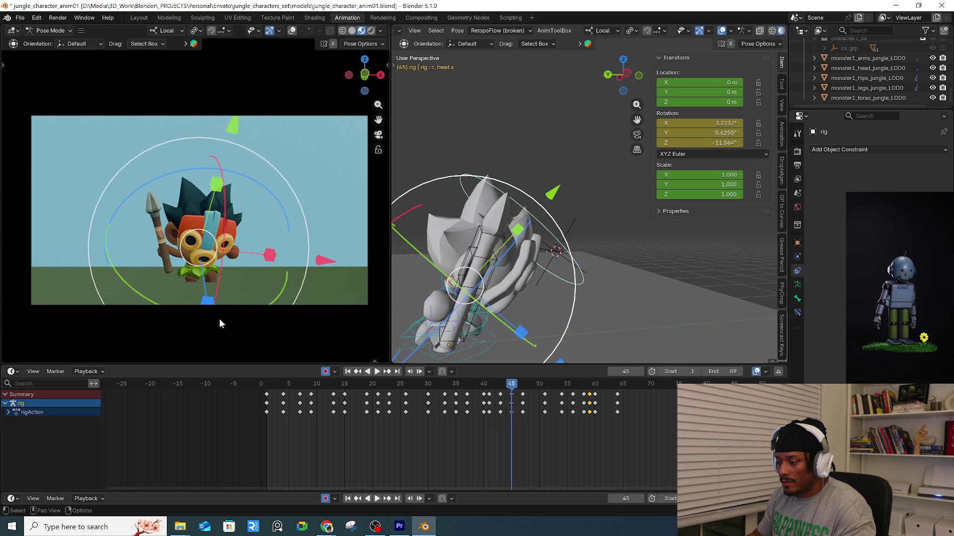
{"action": "key", "text": "Escape"}
{"action": "key", "text": "space"}
{"action": "key", "text": "Escape"}
{"action": "key", "text": "Right"}
{"action": "key", "text": "Right"}
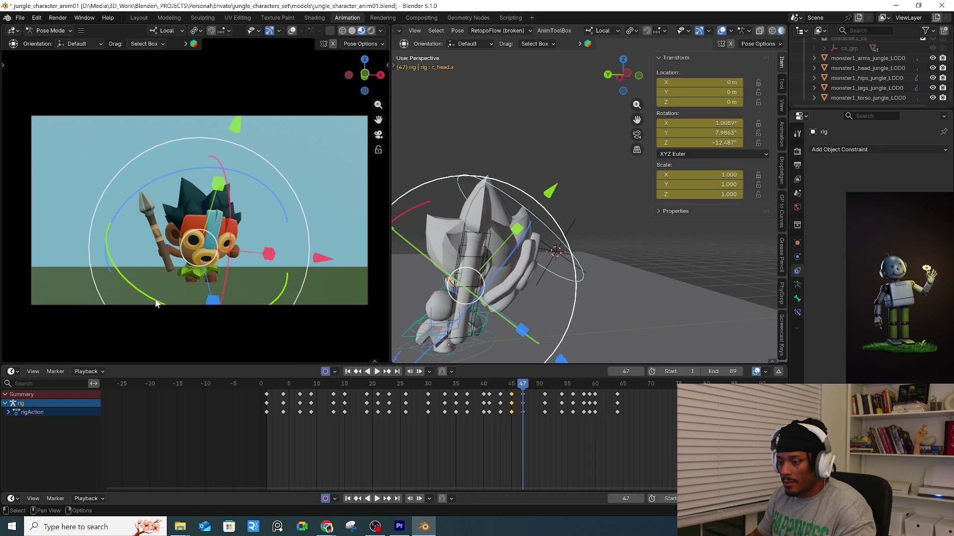
{"action": "key", "text": "space"}
{"action": "key", "text": "Escape"}
{"action": "key", "text": "Right"}
{"action": "key", "text": "Right"}
{"action": "key", "text": "Right"}
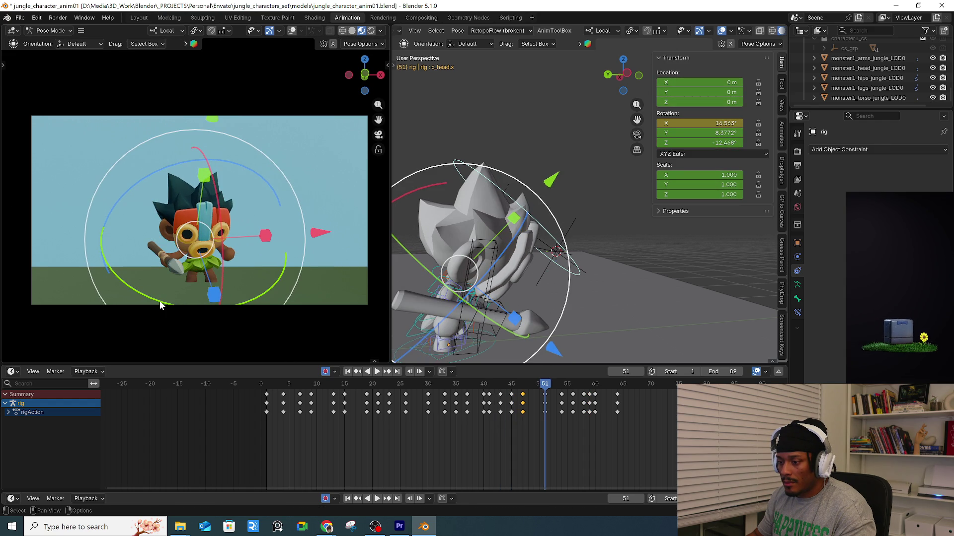
Tilt the head at frame 51, tilt it back on X at frame 54, and key it.
{"action": "key", "text": "space"}
{"action": "key", "text": "Escape"}
{"action": "left_click_drag", "start_coordinate": [161, 304], "coordinate": [231, 273]}
{"action": "key", "text": "space"}
{"action": "key", "text": "Escape"}
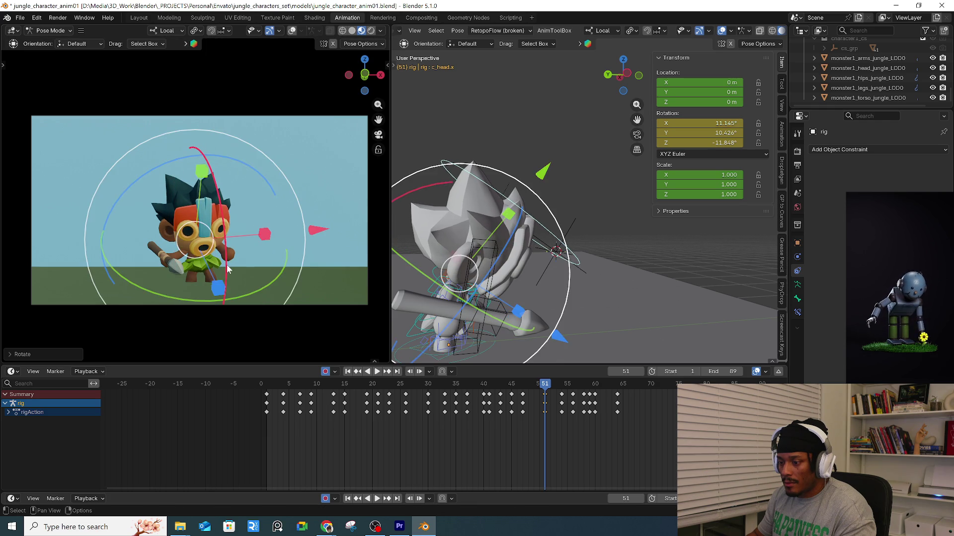
{"action": "key", "text": "Right"}
{"action": "key", "text": "Right"}
{"action": "key", "text": "Right"}
{"action": "mouse_move", "coordinate": [221, 285]}
{"action": "left_mouse_down"}
{"action": "mouse_move", "coordinate": [221, 298]}
{"action": "mouse_move", "coordinate": [220, 280]}
{"action": "left_mouse_up"}
{"action": "key", "text": "i"}
{"action": "key", "text": "space"}
Preview the head motion so far around frame 56.
{"action": "key", "text": "Escape"}
{"action": "key", "text": "Right"}
{"action": "key", "text": "Right"}
{"action": "key", "text": "space"}
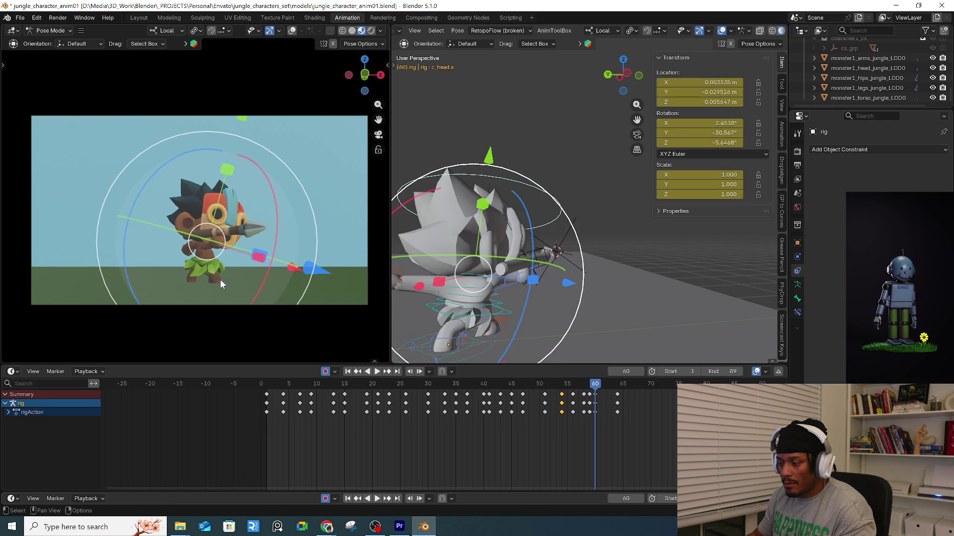
{"action": "key", "text": "Escape"}
{"action": "key", "text": "space"}
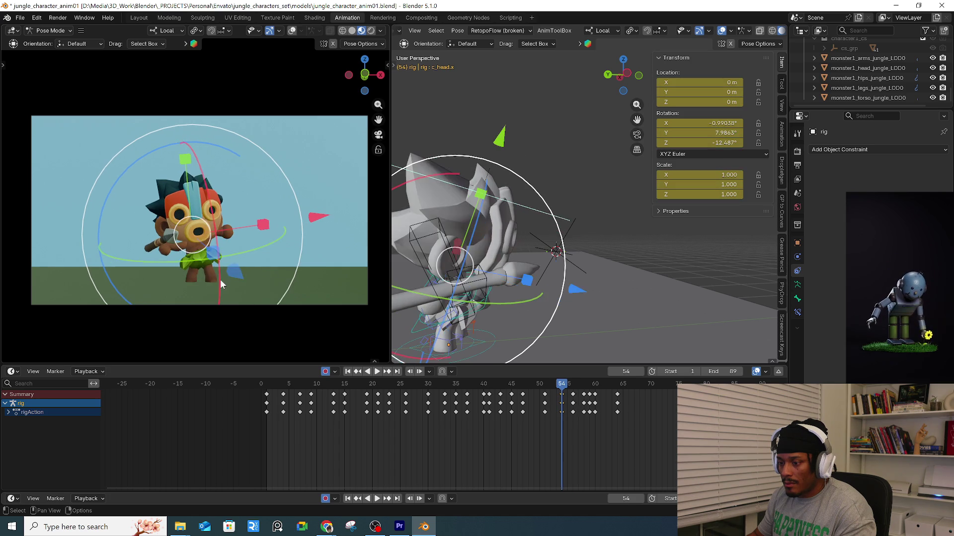
{"action": "key", "text": "Escape"}
{"action": "key", "text": "space"}
{"action": "key", "text": "Escape"}
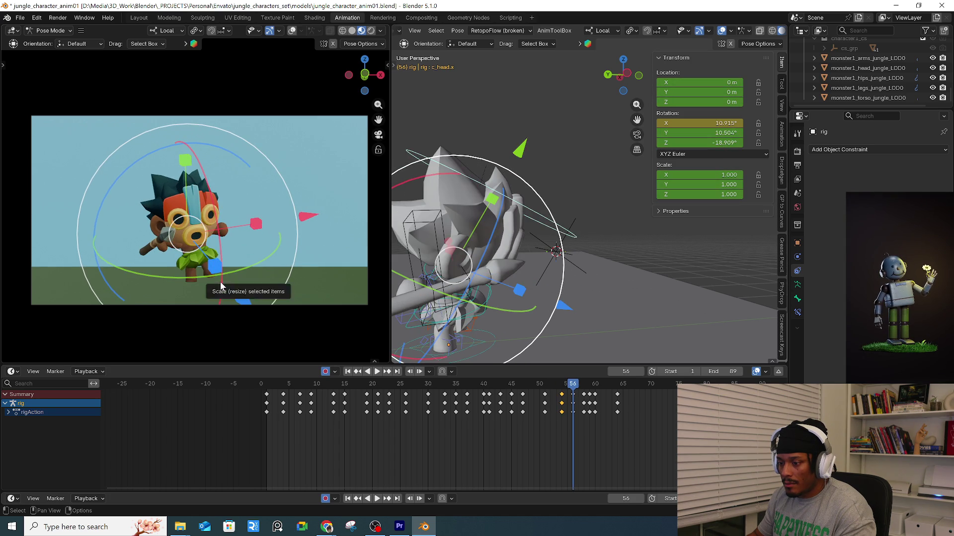
{"action": "key", "text": "space"}
{"action": "key", "text": "Escape"}
Review the motion through frames 59 and 60, then replay the animation.
{"action": "key", "text": "space"}
{"action": "key", "text": "Escape"}
{"action": "key", "text": "space"}
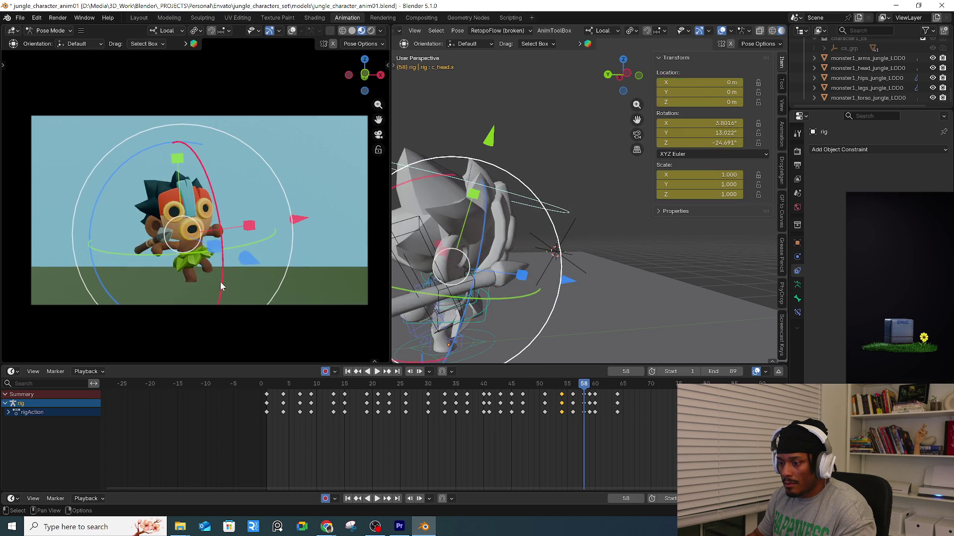
{"action": "key", "text": "Escape"}
{"action": "key", "text": "space"}
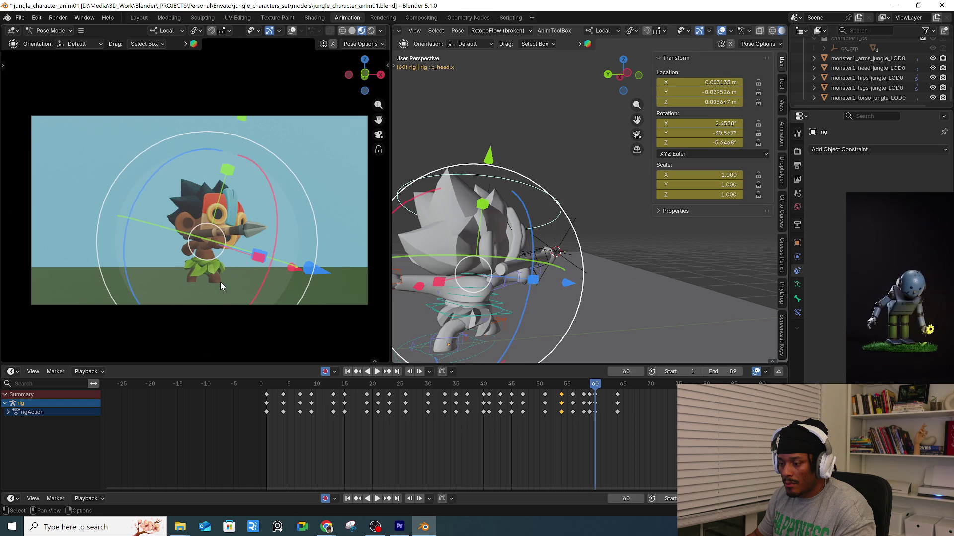
{"action": "key", "text": "Escape"}
{"action": "key", "text": "space"}
{"action": "key", "text": "Escape"}
{"action": "key", "text": "space"}
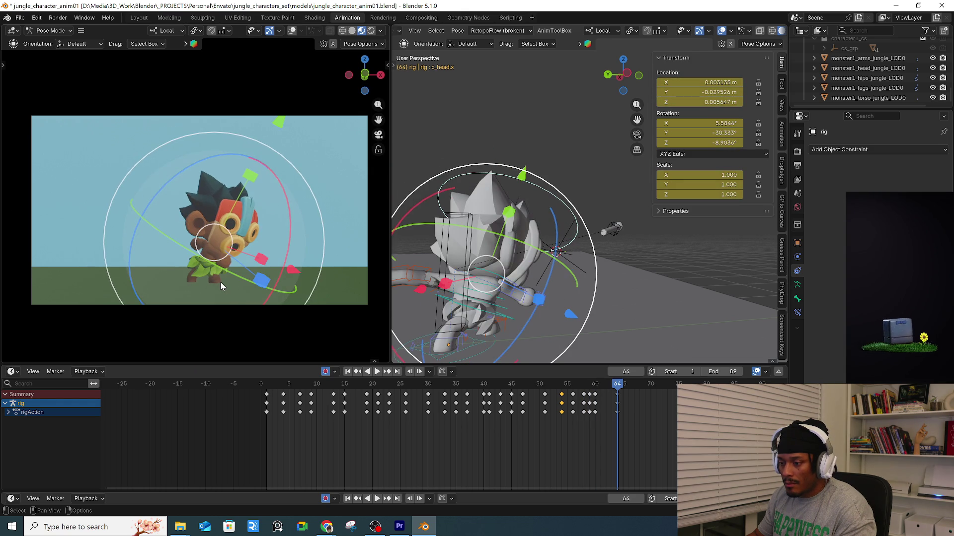
{"action": "key", "text": "Up"}
{"action": "key", "text": "space"}
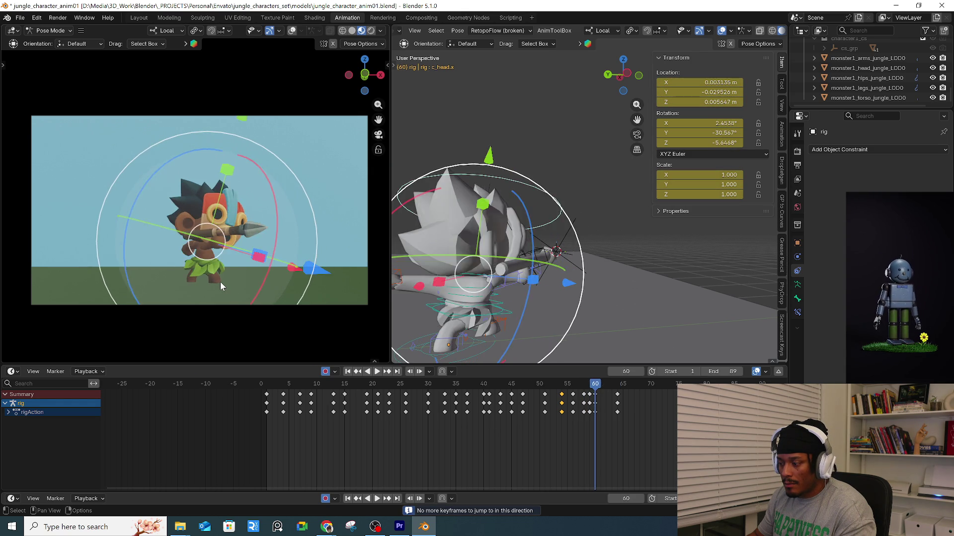
{"action": "key", "text": "Escape"}
{"action": "key", "text": "space"}
{"action": "key", "text": "q"}
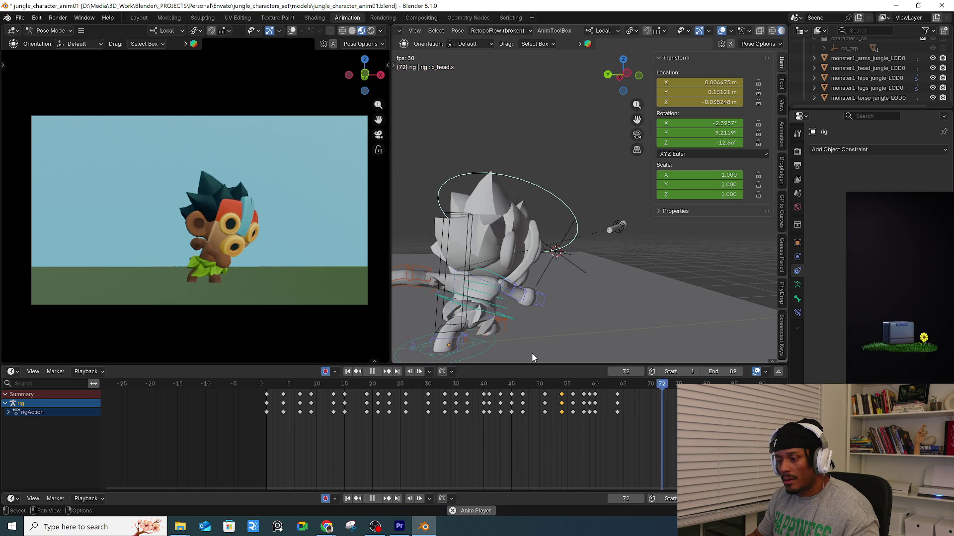
Clear location and rotation on all rig controls to key the rest pose, then play it back.
{"action": "mouse_move", "coordinate": [451, 385]}
{"action": "left_mouse_down"}
{"action": "mouse_move", "coordinate": [600, 370]}
{"action": "mouse_move", "coordinate": [652, 392]}
{"action": "mouse_move", "coordinate": [586, 393]}
{"action": "mouse_move", "coordinate": [629, 395]}
{"action": "left_mouse_up"}
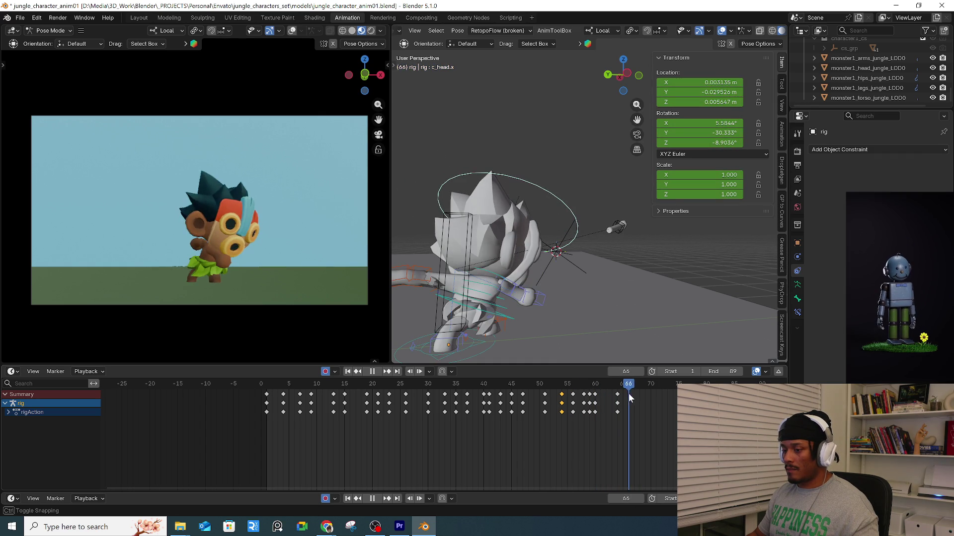
{"action": "key", "text": "ctrl+grave"}
{"action": "middle_click_drag", "start_coordinate": [546, 278], "coordinate": [499, 322]}
{"action": "key", "text": "a"}
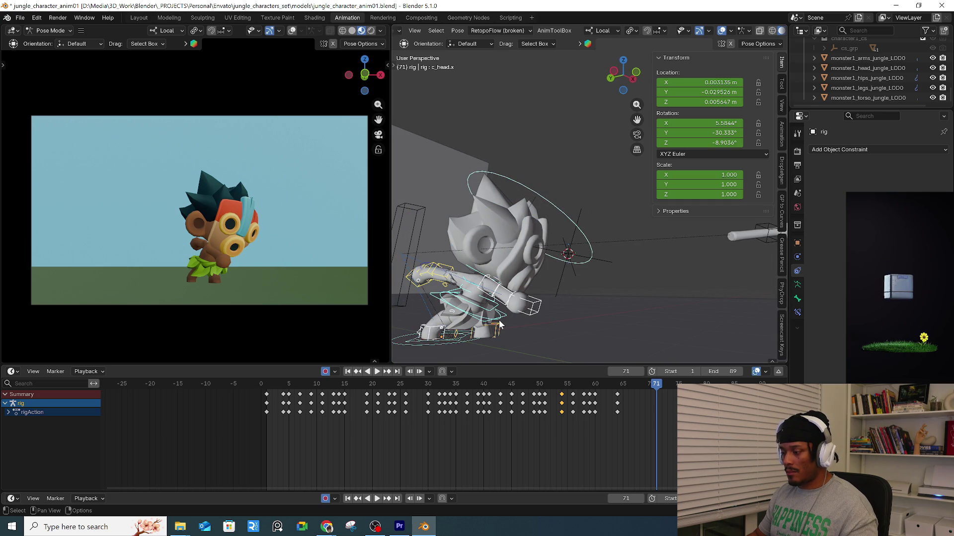
{"action": "key", "text": "alt+g"}
{"action": "key", "text": "alt+r"}
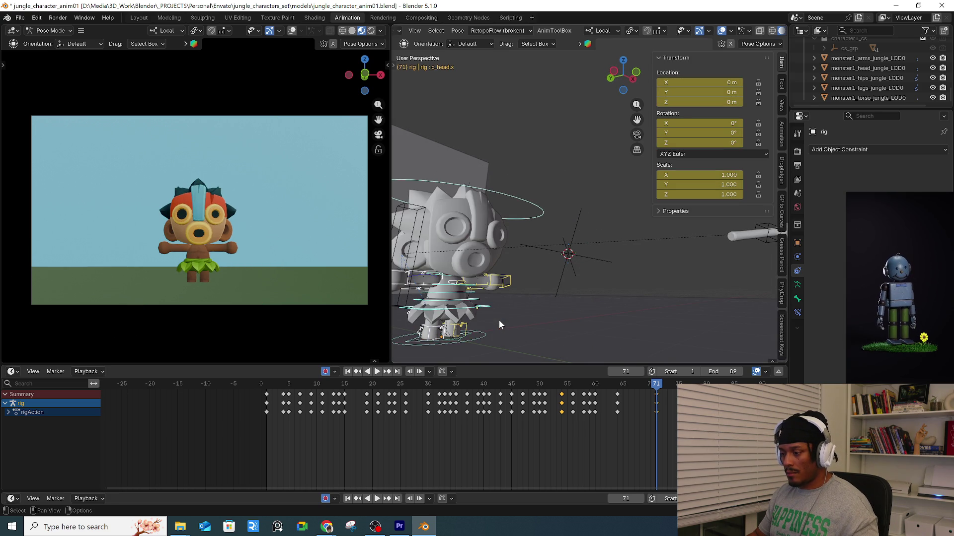
{"action": "key", "text": "space"}
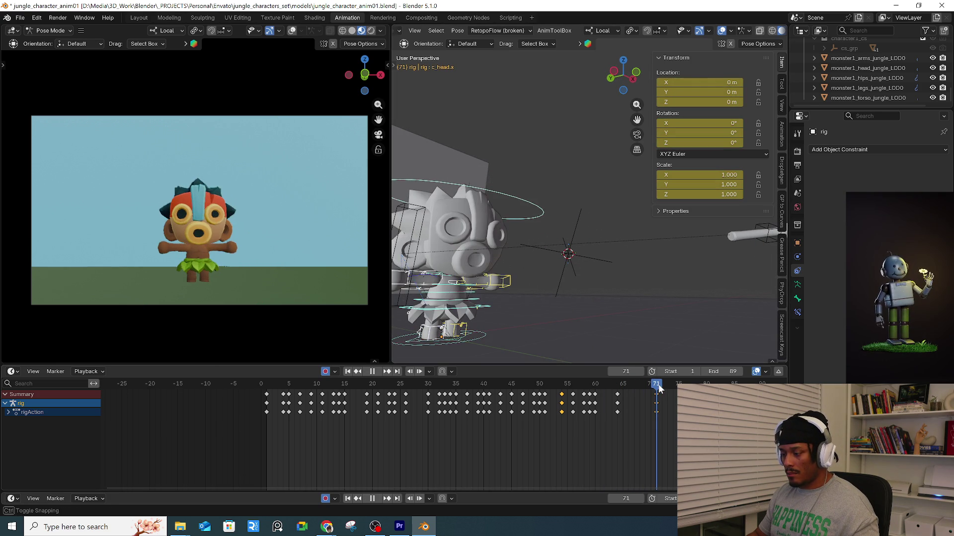
{"action": "scroll", "coordinate": [556, 263], "scroll_direction": "up", "scroll_amount": 5}
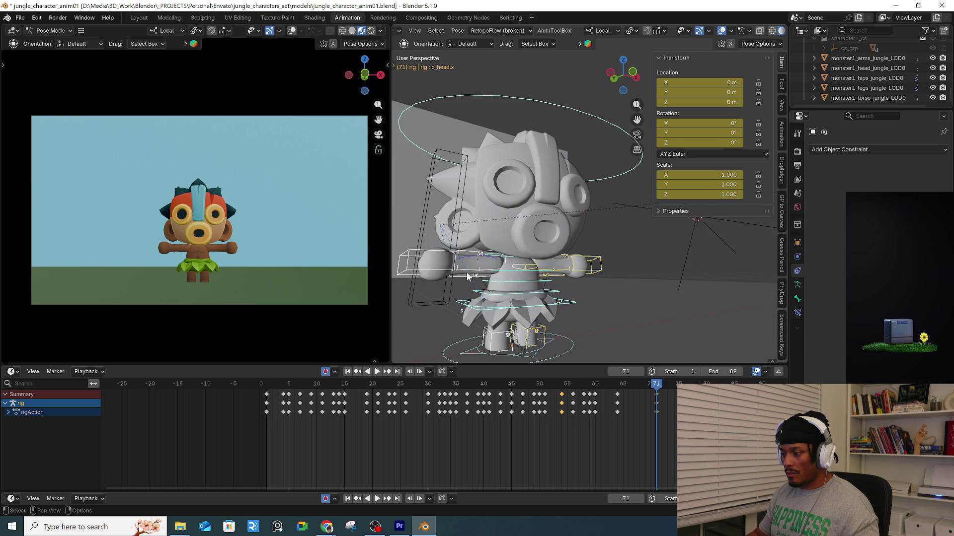
Try rotating the right arm, root and left foot controls, cancelling each rotation.
{"action": "left_click", "coordinate": [485, 274]}
{"action": "key", "text": "r"}
{"action": "key", "text": "r"}
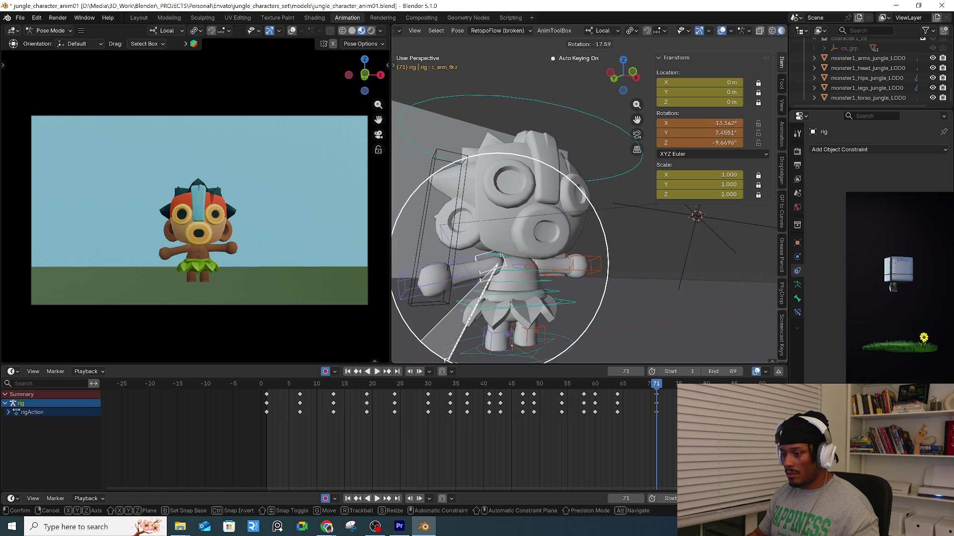
{"action": "left_click", "coordinate": [565, 303]}
{"action": "mouse_move", "coordinate": [564, 303]}
{"action": "middle_mouse_down"}
{"action": "mouse_move", "coordinate": [587, 341]}
{"action": "mouse_move", "coordinate": [596, 330]}
{"action": "middle_mouse_up"}
{"action": "key", "text": "r"}
{"action": "key", "text": "y"}
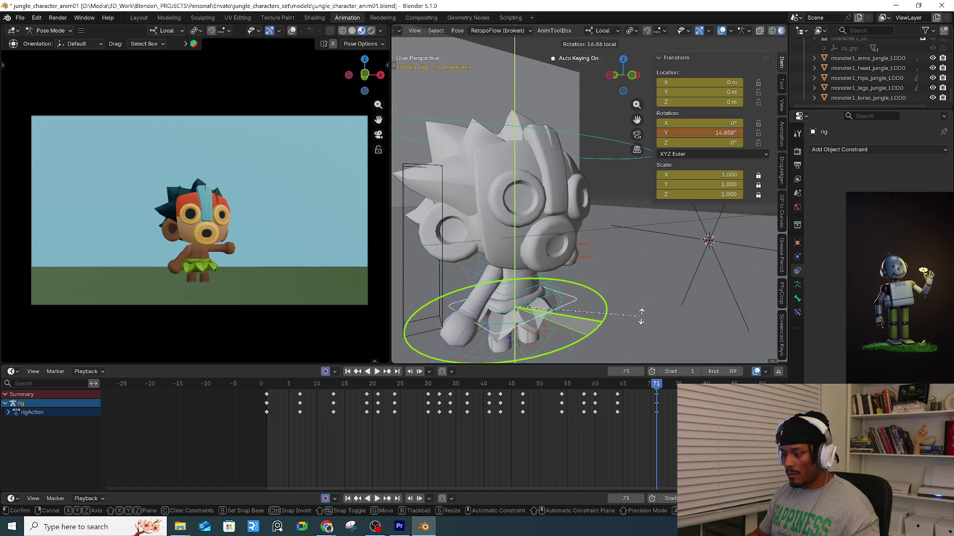
{"action": "key", "text": "Escape"}
{"action": "left_click", "coordinate": [544, 330]}
{"action": "mouse_move", "coordinate": [544, 331]}
{"action": "middle_mouse_down"}
{"action": "mouse_move", "coordinate": [532, 298]}
{"action": "mouse_move", "coordinate": [558, 336]}
{"action": "middle_mouse_up"}
{"action": "key", "text": "r"}
{"action": "key", "text": "z"}
{"action": "key", "text": "Escape"}
At frame 71, swing the left arm down, tilt the spine slightly, and tilt the head.
{"action": "mouse_move", "coordinate": [612, 322]}
{"action": "middle_mouse_down"}
{"action": "mouse_move", "coordinate": [601, 278]}
{"action": "mouse_move", "coordinate": [616, 238]}
{"action": "middle_mouse_up"}
{"action": "left_click", "coordinate": [596, 232]}
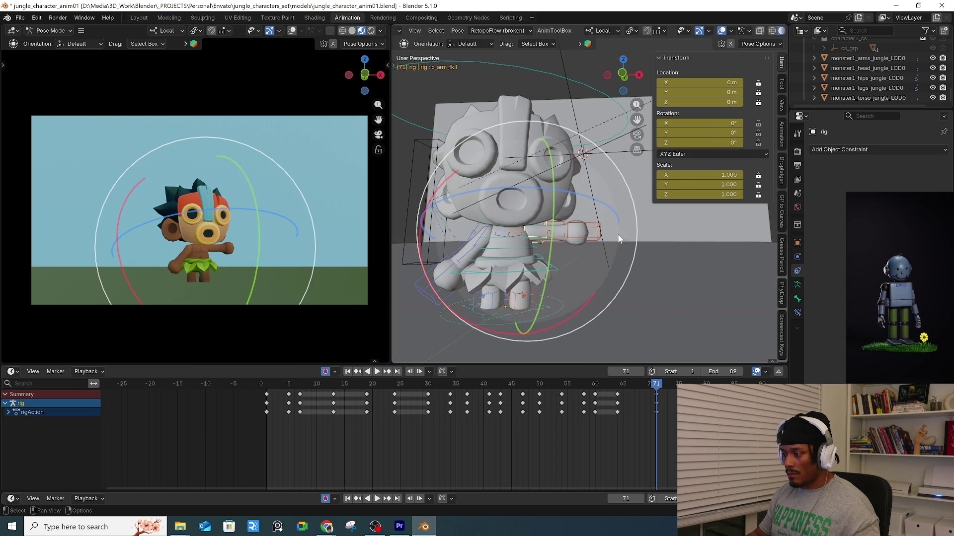
{"action": "mouse_move", "coordinate": [637, 234]}
{"action": "left_mouse_down"}
{"action": "mouse_move", "coordinate": [579, 277]}
{"action": "mouse_move", "coordinate": [603, 328]}
{"action": "mouse_move", "coordinate": [560, 274]}
{"action": "left_mouse_up"}
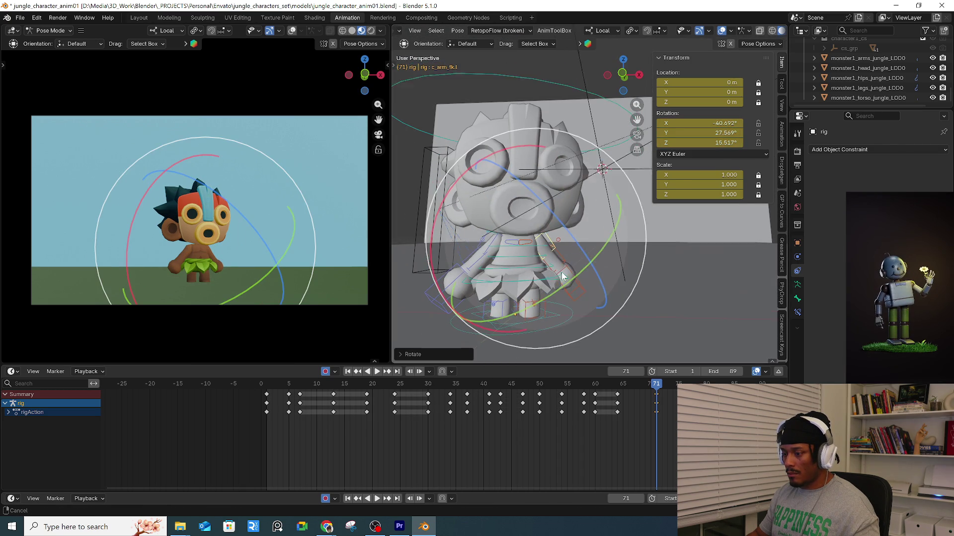
{"action": "left_click", "coordinate": [539, 250]}
{"action": "left_click_drag", "start_coordinate": [625, 309], "coordinate": [622, 297]}
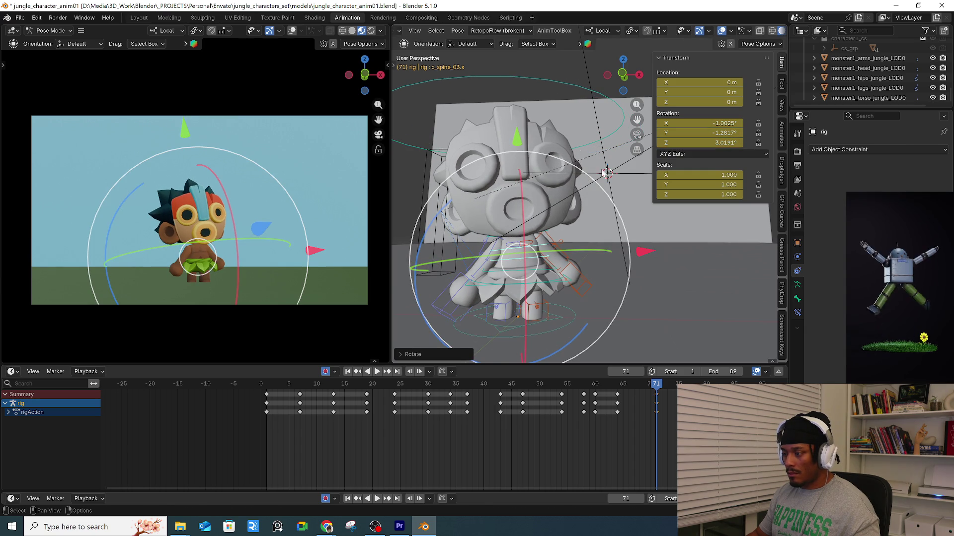
{"action": "left_click", "coordinate": [589, 149]}
{"action": "left_click_drag", "start_coordinate": [223, 192], "coordinate": [227, 197]}
{"action": "left_click_drag", "start_coordinate": [156, 164], "coordinate": [147, 166]}
{"action": "left_click", "coordinate": [147, 169]}
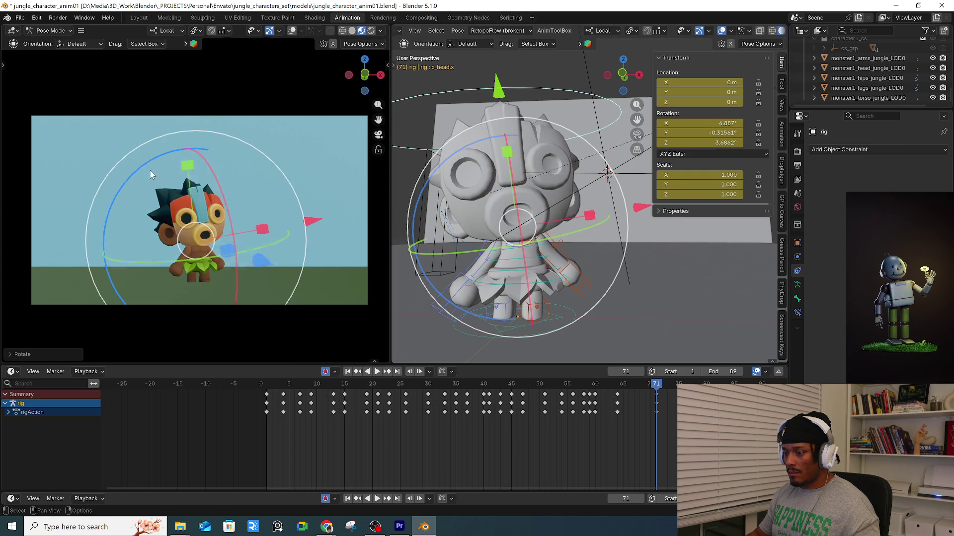
Preview from frame 69, then bend the right forearm around Z at frame 71.
{"action": "left_click", "coordinate": [646, 383]}
{"action": "key", "text": "space"}
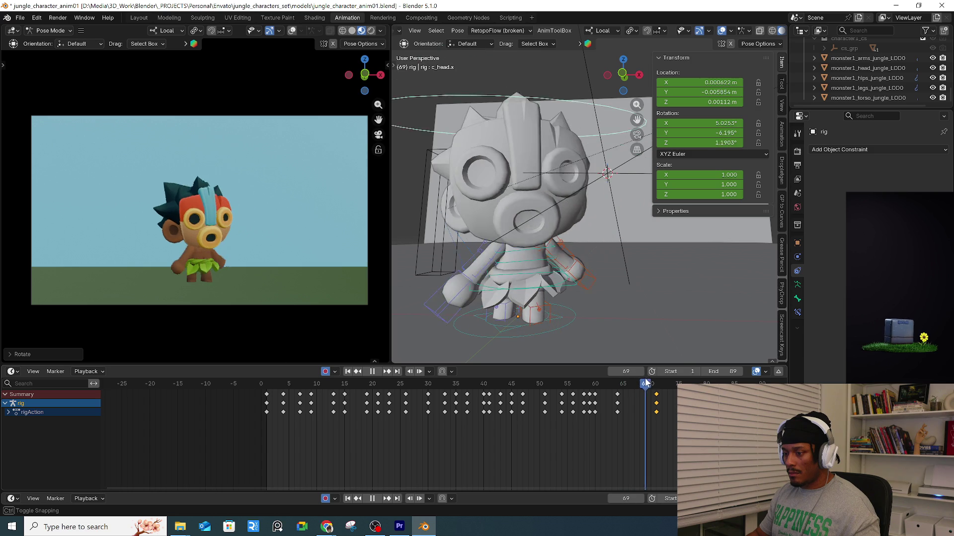
{"action": "key", "text": "space"}
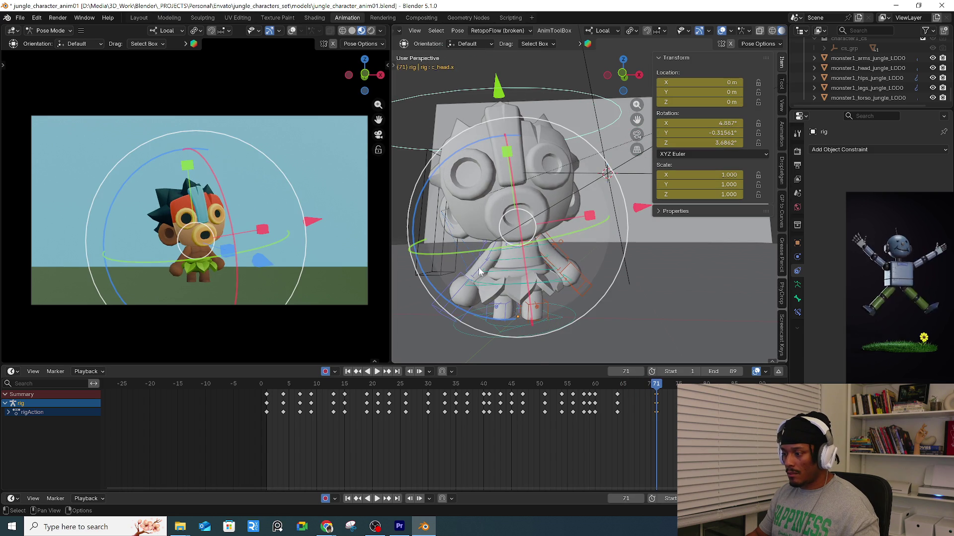
{"action": "left_click", "coordinate": [478, 267]}
{"action": "mouse_move", "coordinate": [478, 267]}
{"action": "middle_mouse_down"}
{"action": "mouse_move", "coordinate": [543, 294]}
{"action": "mouse_move", "coordinate": [469, 315]}
{"action": "mouse_move", "coordinate": [485, 324]}
{"action": "mouse_move", "coordinate": [555, 319]}
{"action": "mouse_move", "coordinate": [469, 312]}
{"action": "middle_mouse_up"}
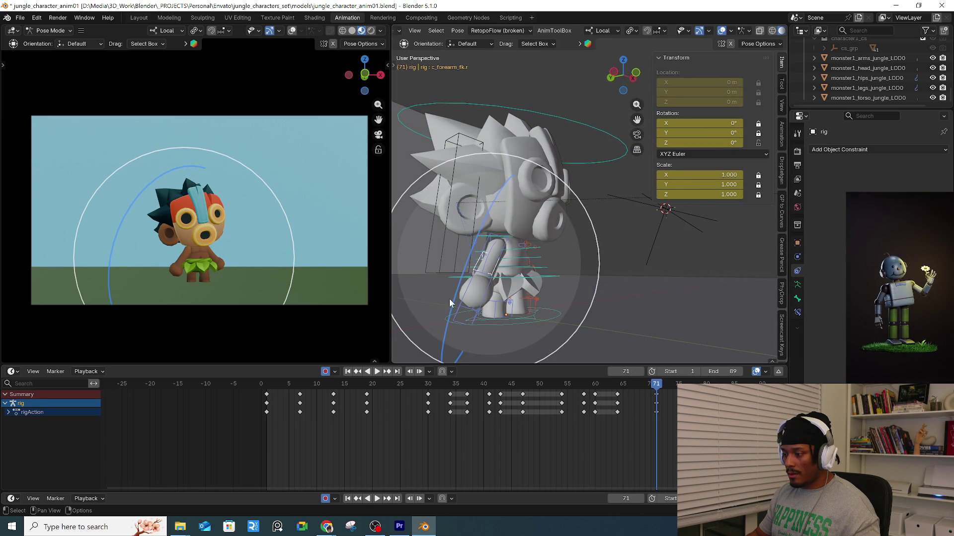
{"action": "left_click_drag", "start_coordinate": [448, 299], "coordinate": [458, 281]}
{"action": "left_click", "coordinate": [455, 270]}
Rotate the right upper arm into its ending pose.
{"action": "left_click", "coordinate": [479, 255]}
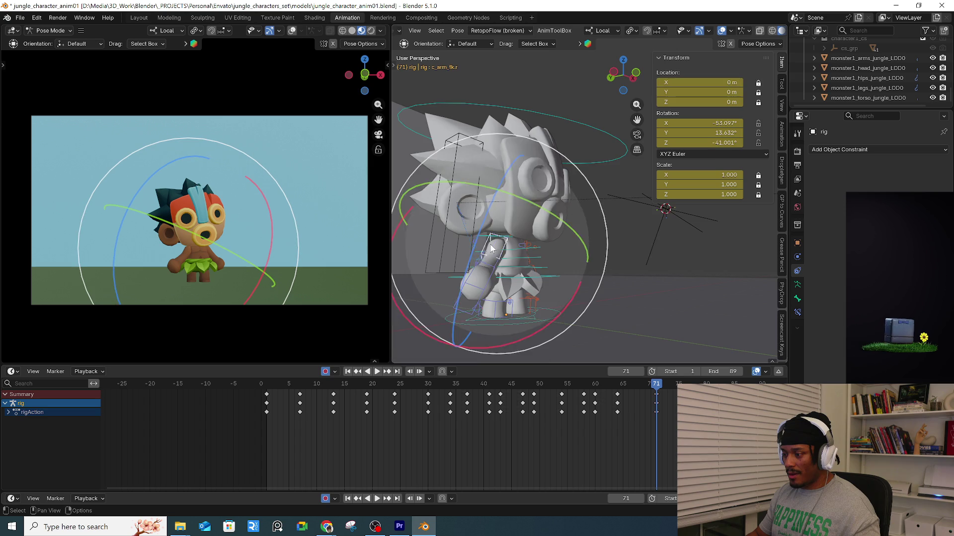
{"action": "middle_click_drag", "start_coordinate": [490, 246], "coordinate": [499, 221]}
{"action": "left_click_drag", "start_coordinate": [510, 216], "coordinate": [561, 253]}
{"action": "left_click_drag", "start_coordinate": [437, 288], "coordinate": [415, 293]}
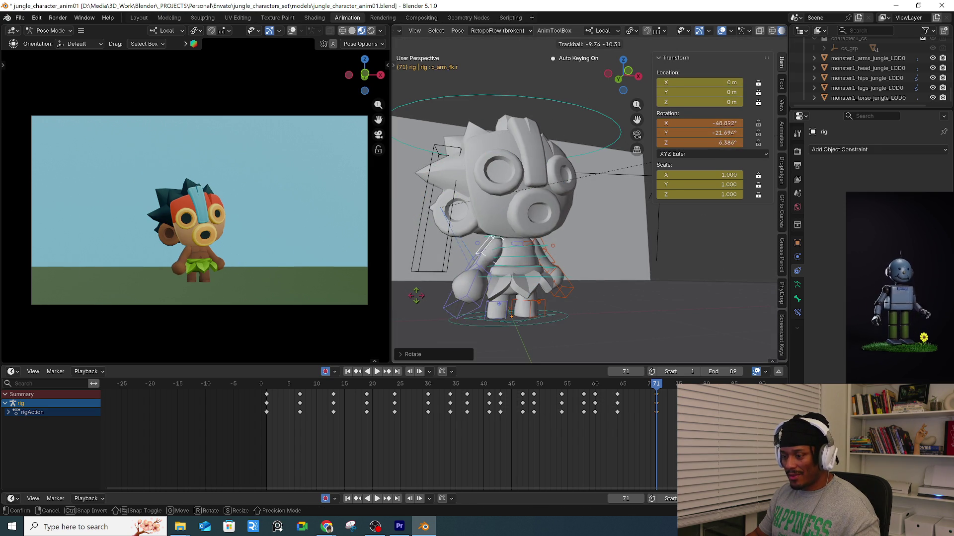
{"action": "left_click", "coordinate": [416, 296]}
Bend the left forearm slightly and re-pose the left upper arm.
{"action": "middle_click_drag", "start_coordinate": [520, 288], "coordinate": [516, 272]}
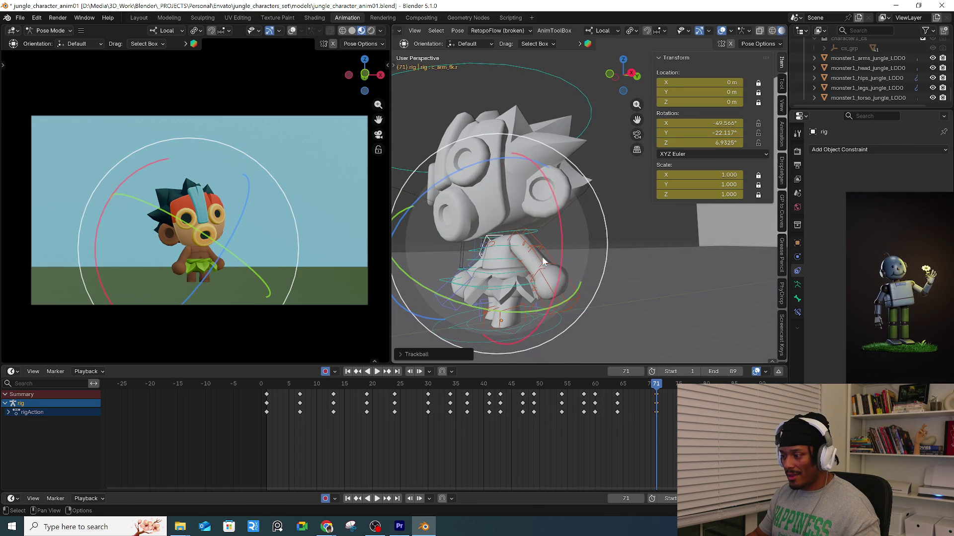
{"action": "left_click", "coordinate": [541, 262]}
{"action": "left_click_drag", "start_coordinate": [546, 335], "coordinate": [529, 296]}
{"action": "left_click", "coordinate": [535, 238]}
{"action": "middle_click_drag", "start_coordinate": [535, 238], "coordinate": [571, 226]}
{"action": "key", "text": "r"}
{"action": "key", "text": "r"}
{"action": "left_click", "coordinate": [575, 228]}
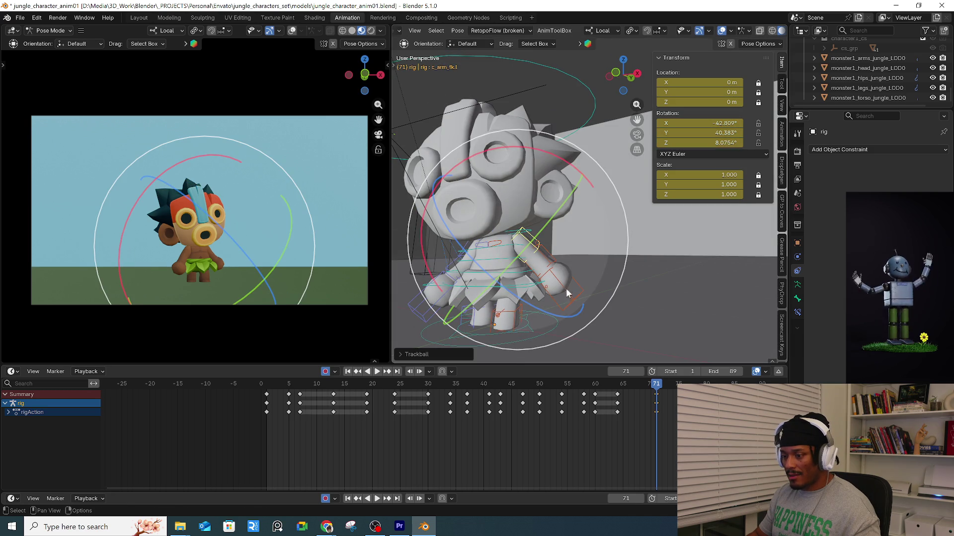
Replay the animation from the first frame.
{"action": "scroll", "coordinate": [576, 228], "scroll_direction": "up", "scroll_amount": 2}
{"action": "key", "text": "shift+ctrl+space"}
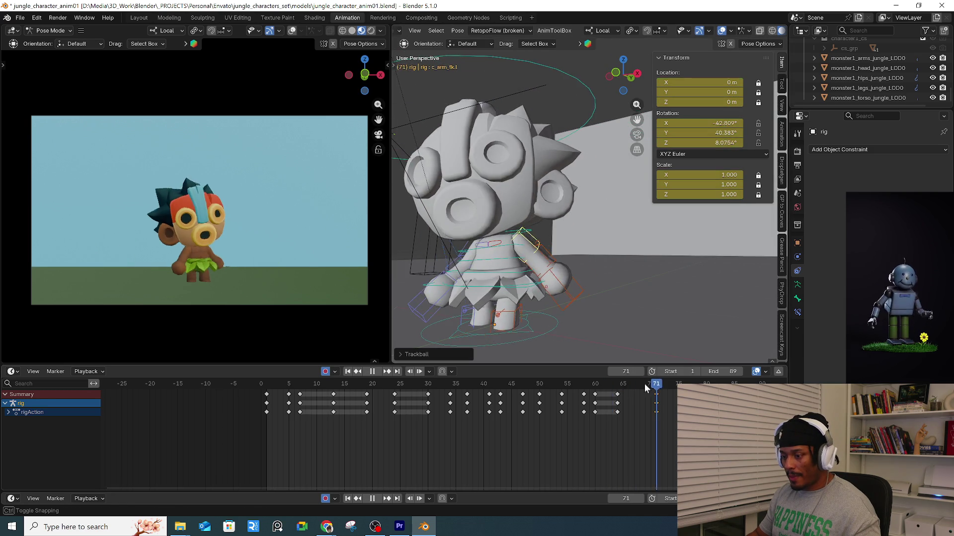
{"action": "key", "text": "Escape"}
{"action": "key", "text": "shift+ctrl+space"}
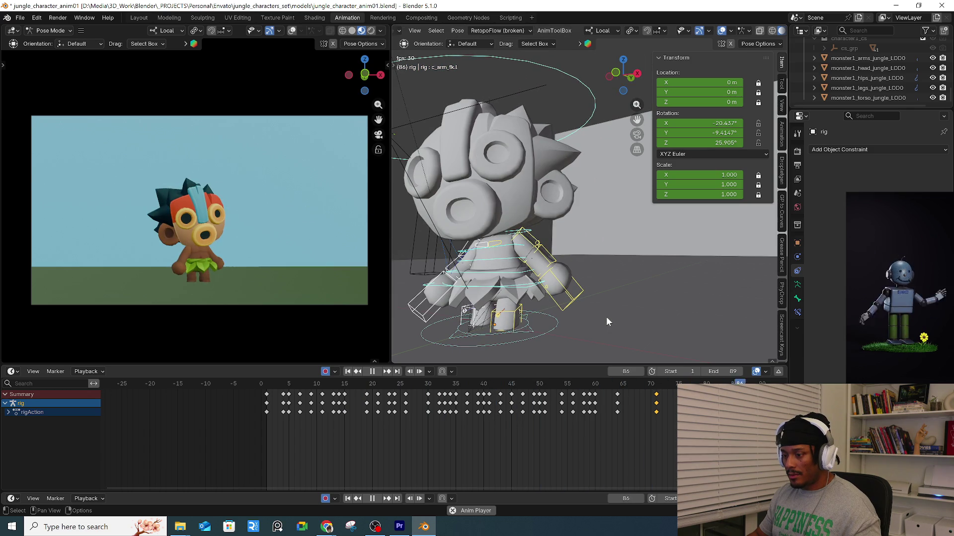
Shift the ending keys a few frames later and scrub back to frame 64.
{"action": "key", "text": "space"}
{"action": "left_click_drag", "start_coordinate": [660, 401], "coordinate": [682, 401]}
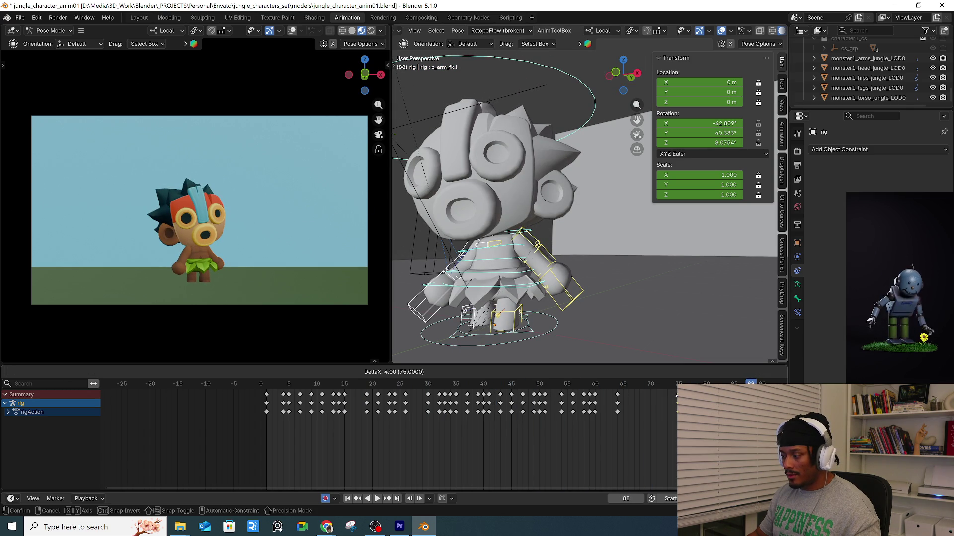
{"action": "mouse_move", "coordinate": [618, 379]}
{"action": "left_mouse_down"}
{"action": "mouse_move", "coordinate": [642, 389]}
{"action": "mouse_move", "coordinate": [622, 392]}
{"action": "mouse_move", "coordinate": [644, 390]}
{"action": "left_mouse_up"}
{"action": "left_click", "coordinate": [501, 341]}
{"action": "middle_click_drag", "start_coordinate": [501, 341], "coordinate": [605, 345]}
{"action": "mouse_move", "coordinate": [647, 389]}
{"action": "left_mouse_down"}
{"action": "mouse_move", "coordinate": [619, 392]}
{"action": "mouse_move", "coordinate": [640, 392]}
{"action": "left_mouse_up"}
Copy the frame-65 keys and paste them at frame 68 to hold the pose.
{"action": "key", "text": "ctrl+v"}
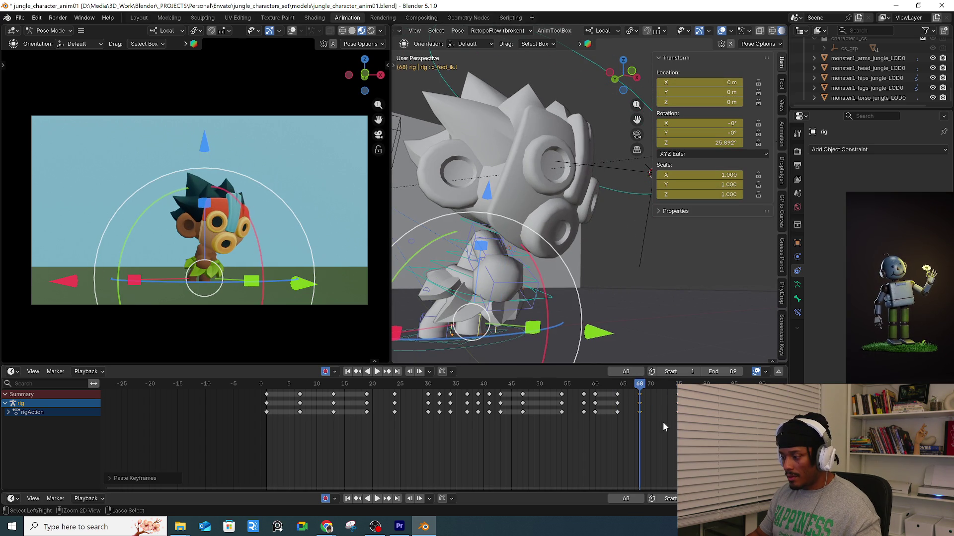
{"action": "left_click_drag", "start_coordinate": [623, 392], "coordinate": [615, 416]}
{"action": "key", "text": "ctrl+c"}
{"action": "key", "text": "ctrl+v"}
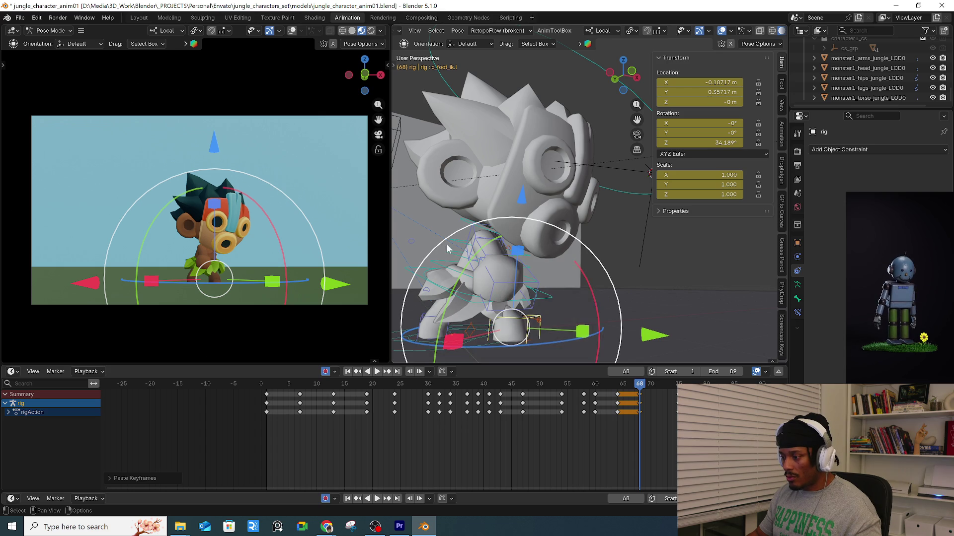
Tilt the upper spine forward on X at frame 69 and adjust the upper body at 71.
{"action": "left_click", "coordinate": [453, 254]}
{"action": "key", "text": "Right"}
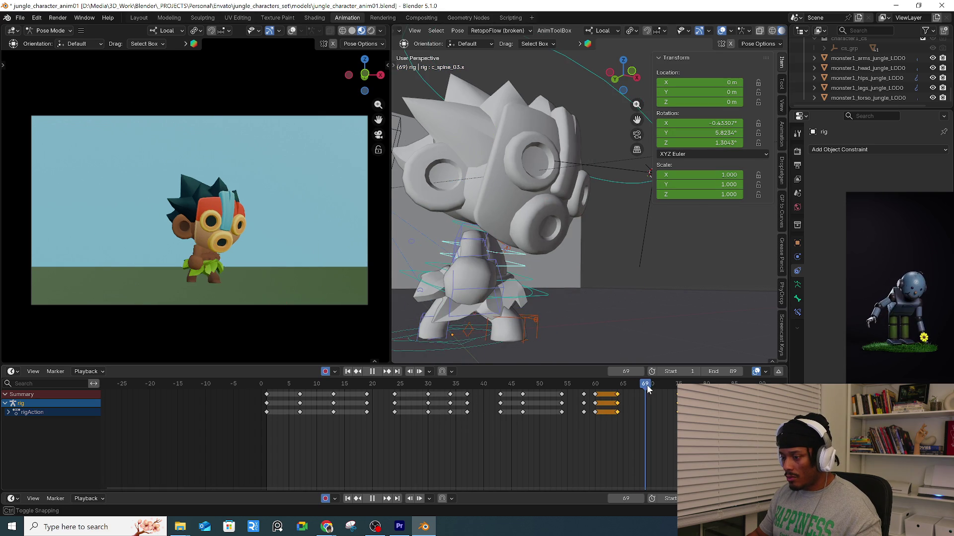
{"action": "left_click_drag", "start_coordinate": [575, 267], "coordinate": [628, 248]}
{"action": "key", "text": "Right"}
{"action": "key", "text": "Right"}
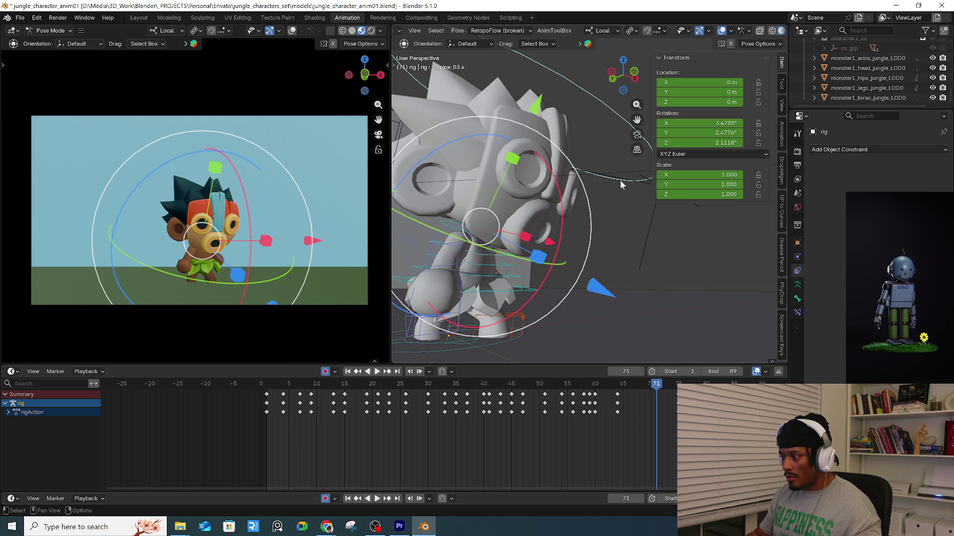
{"action": "left_click_drag", "start_coordinate": [562, 199], "coordinate": [570, 229]}
Re-key the right forearm bend at frame 67 and rotate it further at frame 71.
{"action": "mouse_move", "coordinate": [627, 384]}
{"action": "left_mouse_down"}
{"action": "mouse_move", "coordinate": [618, 384]}
{"action": "mouse_move", "coordinate": [634, 384]}
{"action": "left_mouse_up"}
{"action": "mouse_move", "coordinate": [528, 263]}
{"action": "middle_mouse_down"}
{"action": "mouse_move", "coordinate": [512, 278]}
{"action": "mouse_move", "coordinate": [542, 321]}
{"action": "middle_mouse_up"}
{"action": "left_click", "coordinate": [544, 324]}
{"action": "key", "text": "r"}
{"action": "left_click", "coordinate": [601, 288]}
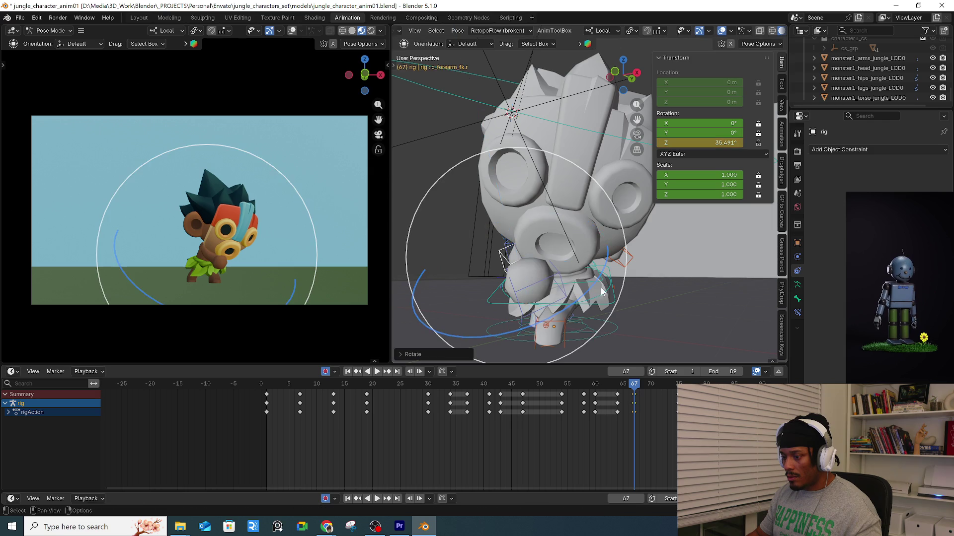
{"action": "key", "text": "space"}
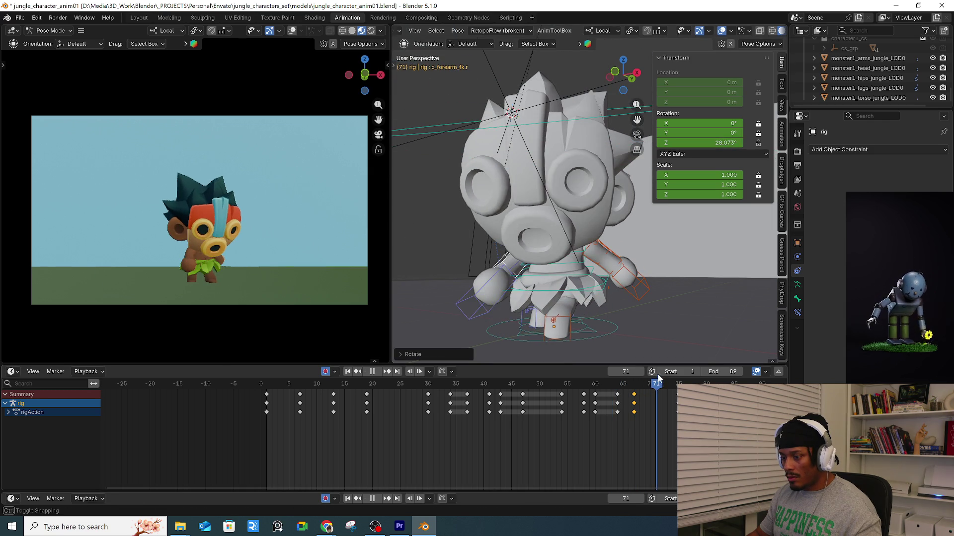
{"action": "key", "text": "space"}
{"action": "key", "text": "r"}
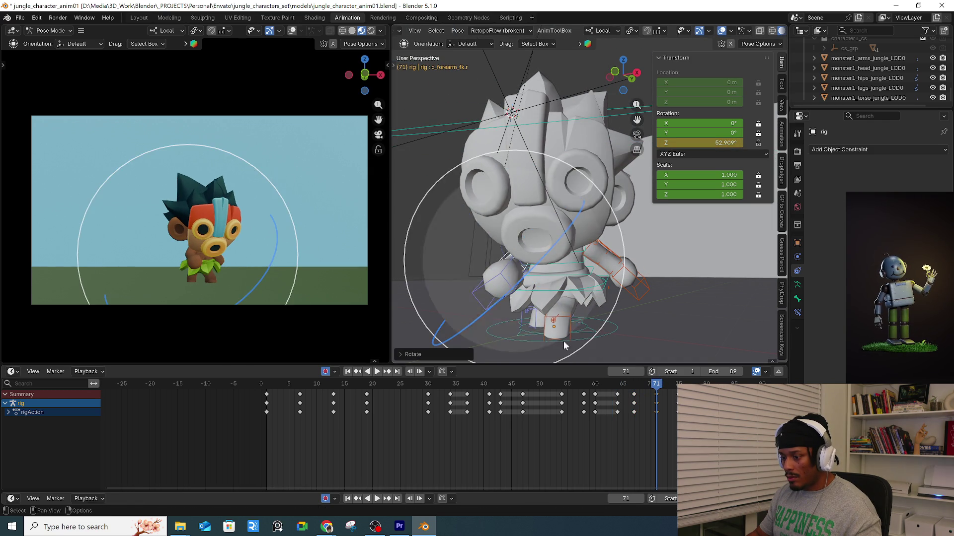
{"action": "left_click", "coordinate": [542, 324]}
Play the animation and scrub back to review the motion from frame 66.
{"action": "key", "text": "space"}
{"action": "left_click_drag", "start_coordinate": [628, 382], "coordinate": [628, 381]}
{"action": "mouse_move", "coordinate": [687, 370]}
{"action": "left_mouse_down"}
{"action": "mouse_move", "coordinate": [584, 382]}
{"action": "mouse_move", "coordinate": [660, 382]}
{"action": "left_mouse_up"}
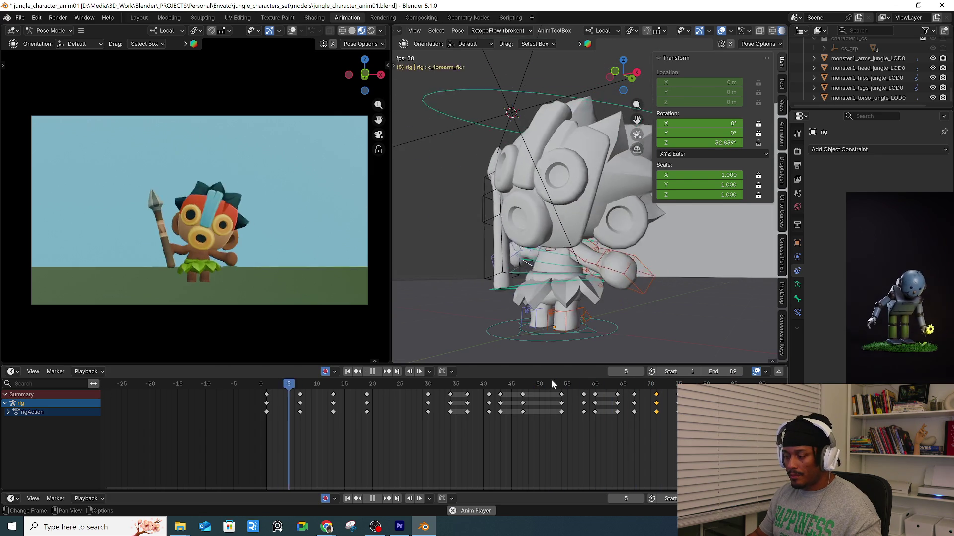